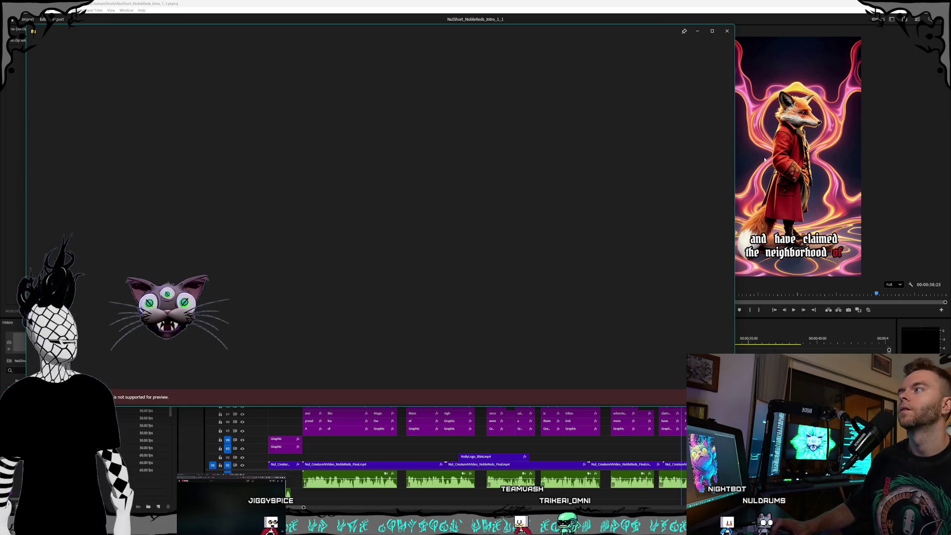
# - Dismiss the preview overlays, quit the Rider IDE via Exit, and reposition the Creatures window
pyautogui.click(727, 31)
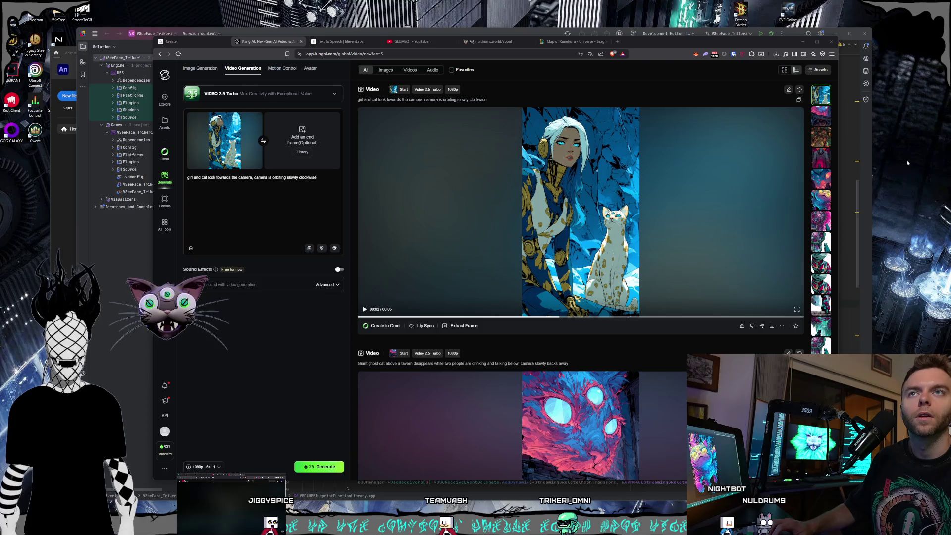
pyautogui.click(866, 36)
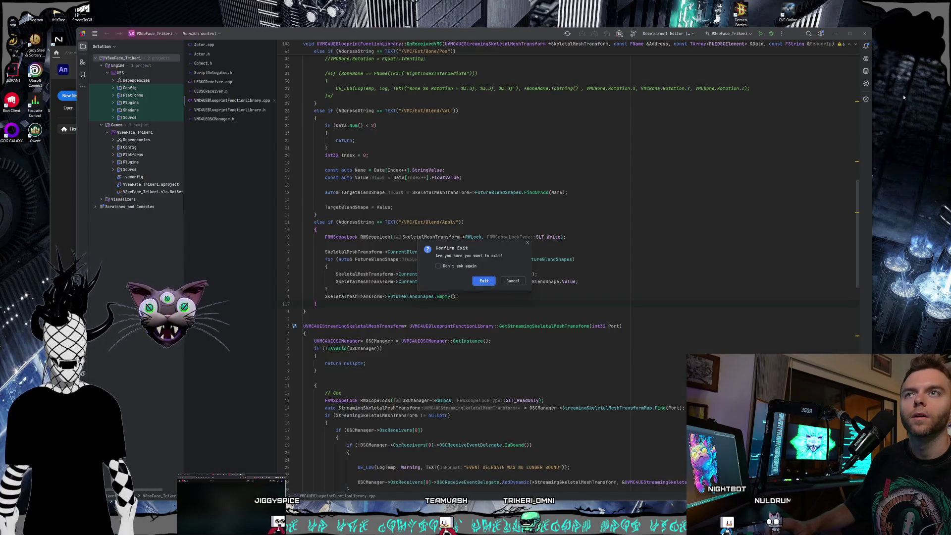
pyautogui.click(483, 281)
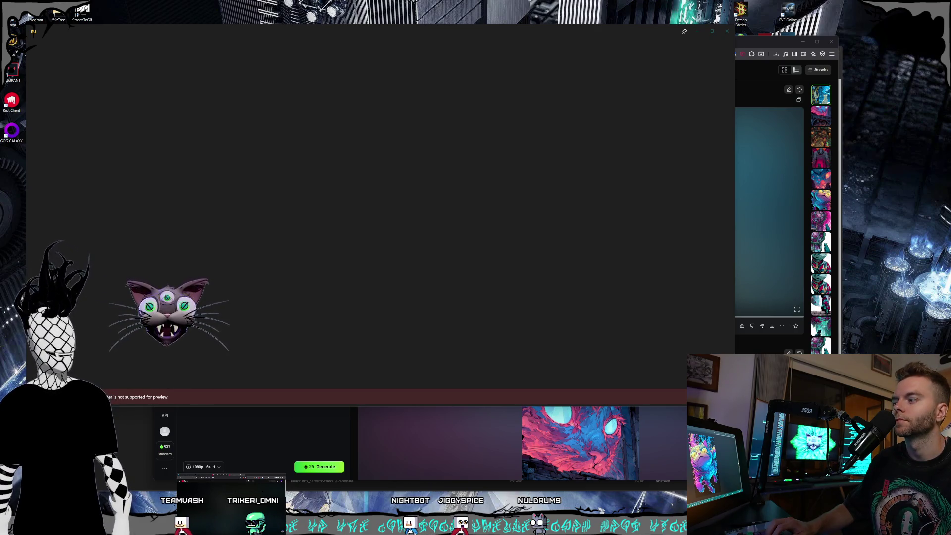
pyautogui.press('Escape')
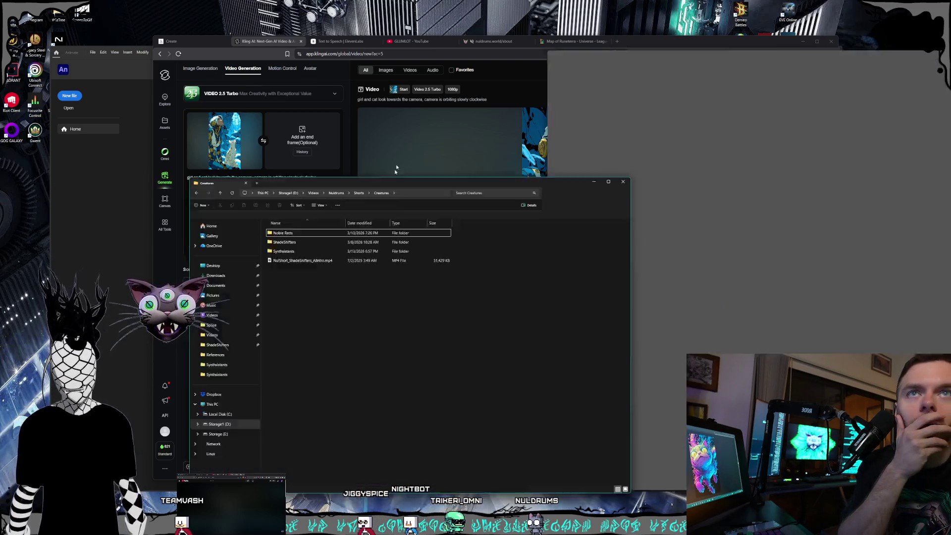
pyautogui.moveTo(398, 183)
pyautogui.mouseDown()
pyautogui.moveTo(406, 129)
pyautogui.moveTo(443, 132)
pyautogui.mouseUp()
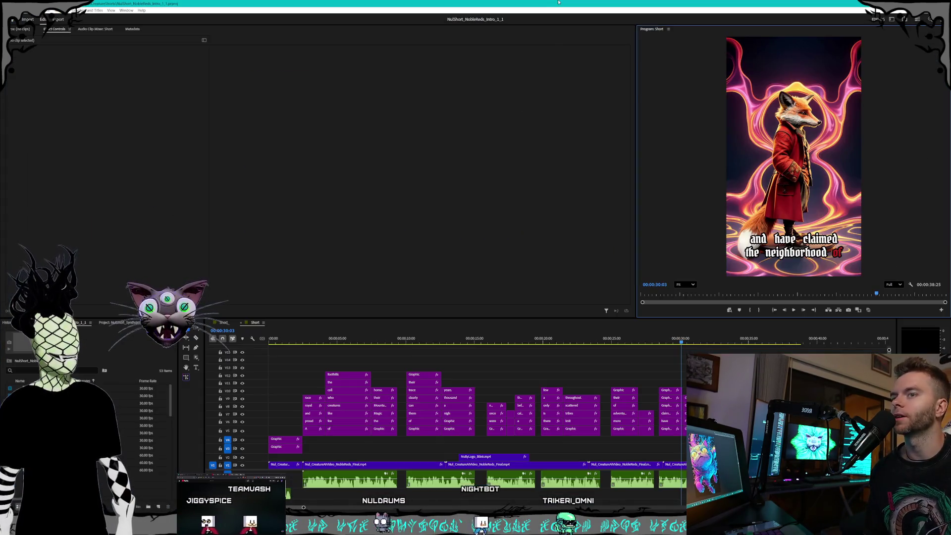
# - Maximize the After Effects knight composition, return to Premiere, then bring up the Creatures folder
pyautogui.hotkey('alt', 'Tab')
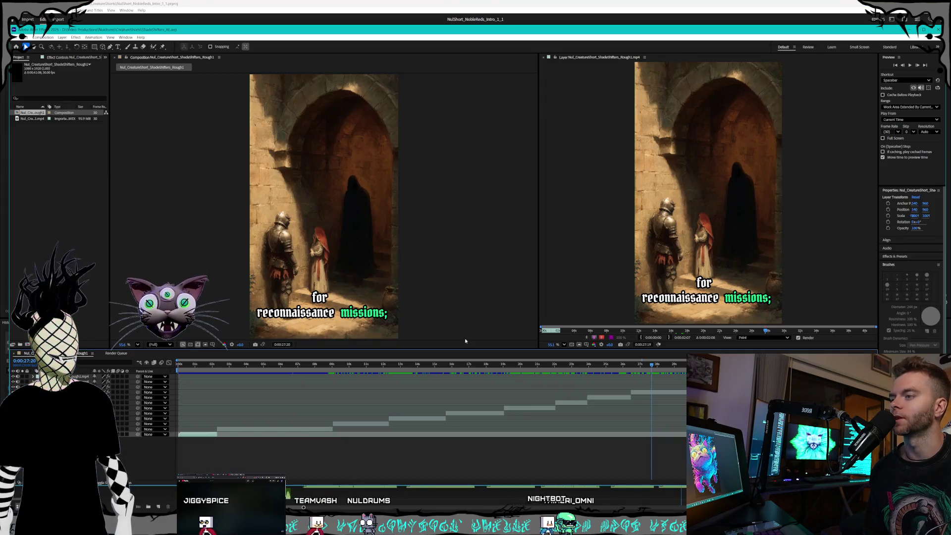
pyautogui.doubleClick(499, 33)
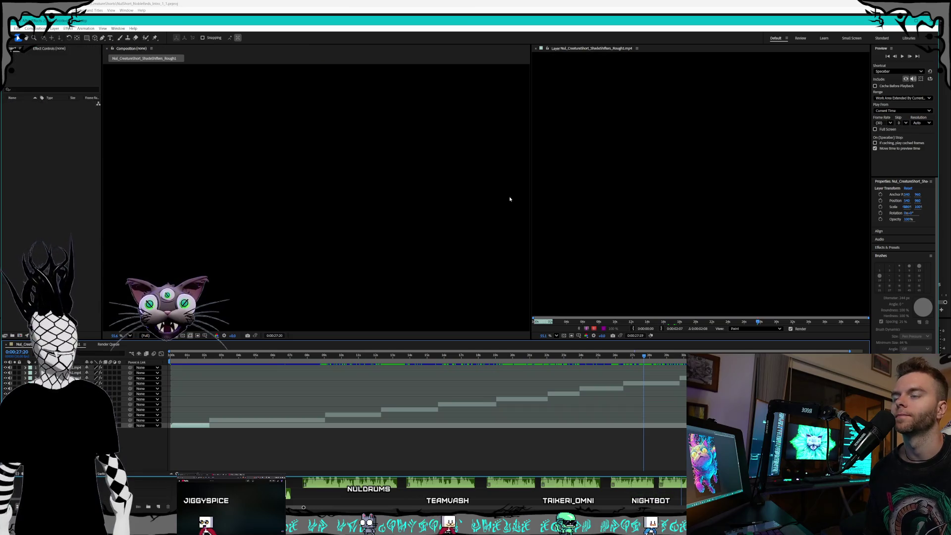
pyautogui.hotkey('alt', 'Tab')
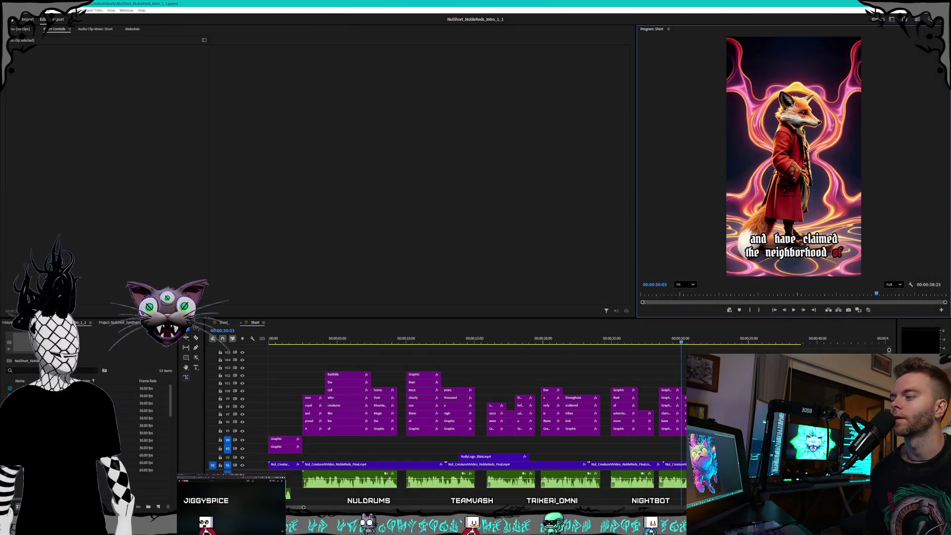
pyautogui.hotkey('alt', 'Tab')
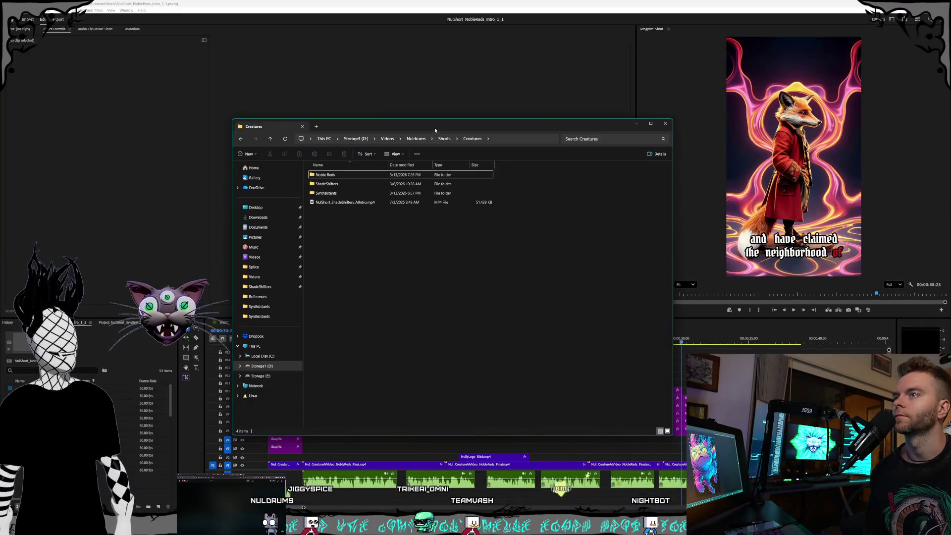
# - Move the Creatures window aside and browse the second window to Pictures > Nuldrums > Characters > Shorts
pyautogui.moveTo(435, 127)
pyautogui.mouseDown()
pyautogui.moveTo(461, 111)
pyautogui.moveTo(516, 120)
pyautogui.mouseUp()
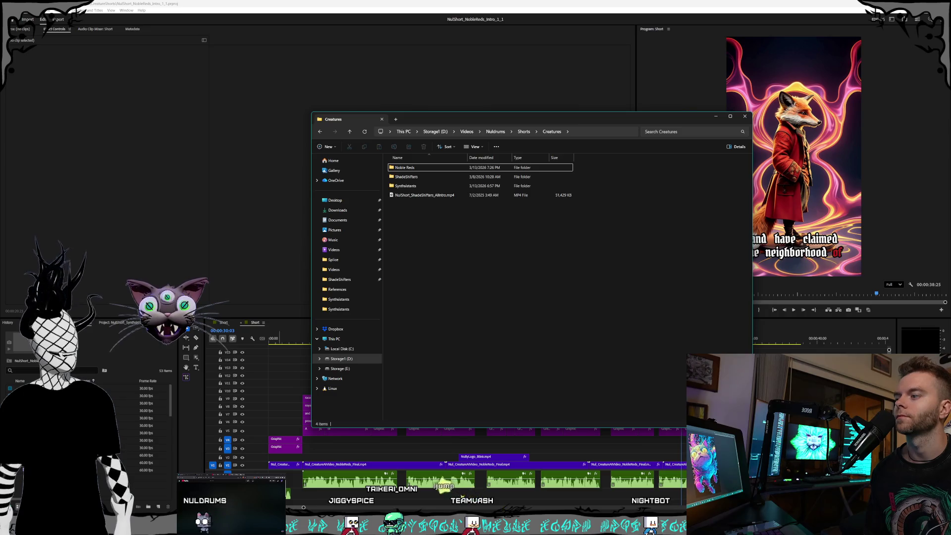
pyautogui.hotkey('alt', 'Tab')
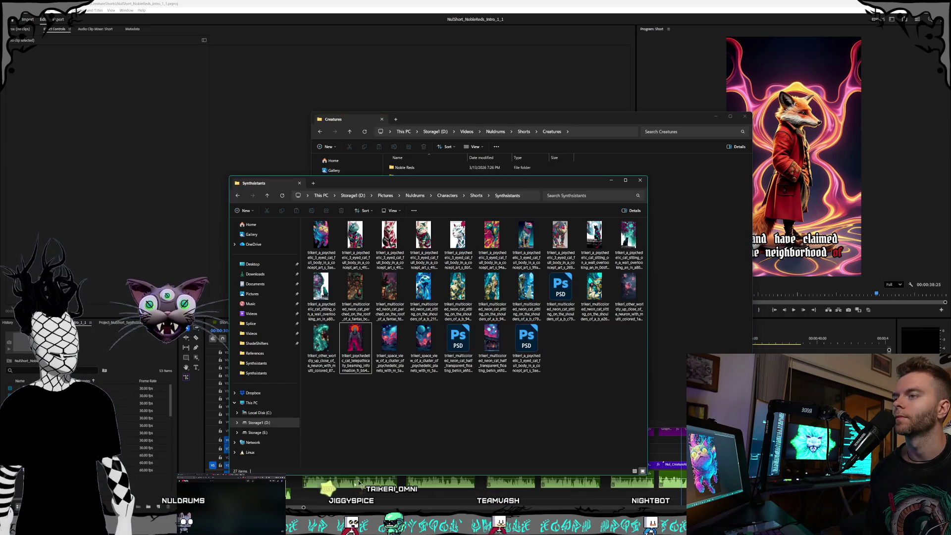
pyautogui.click(386, 195)
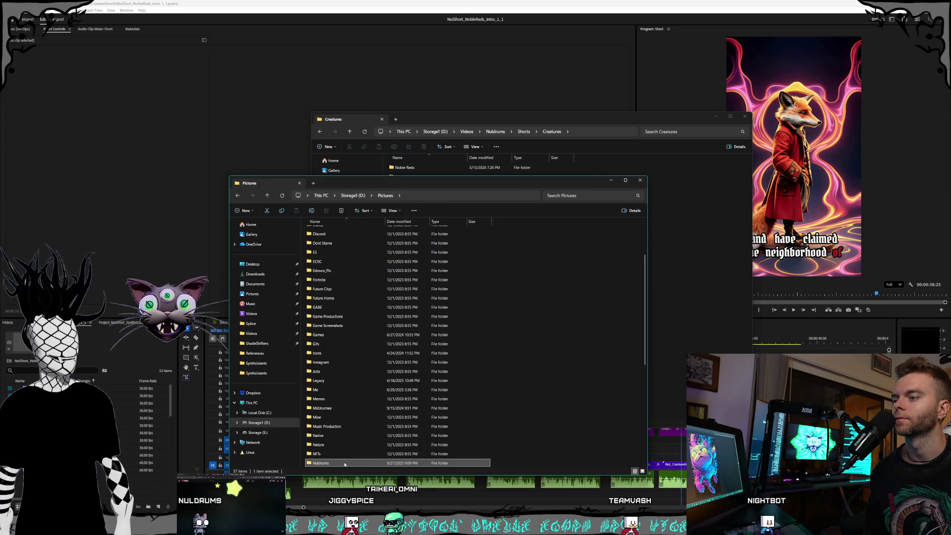
pyautogui.doubleClick(345, 463)
pyautogui.doubleClick(343, 268)
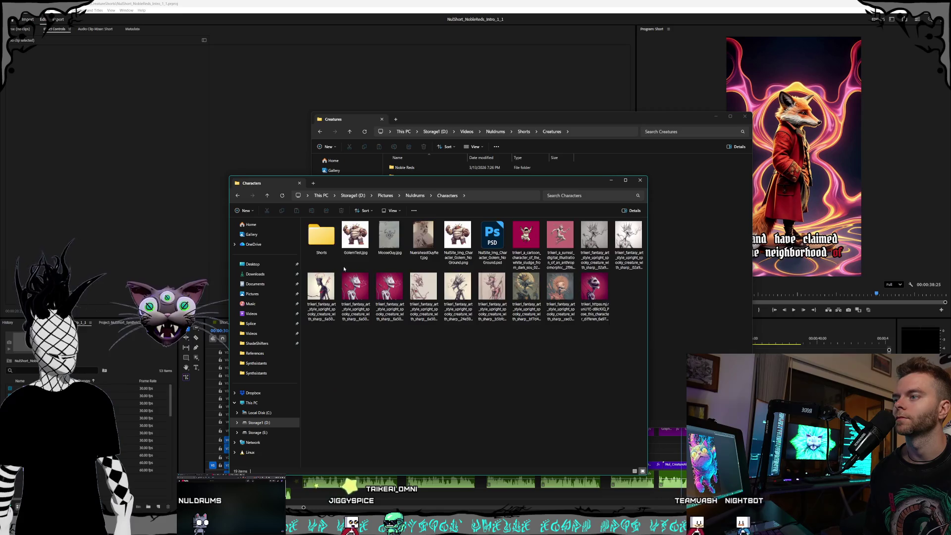
pyautogui.doubleClick(325, 247)
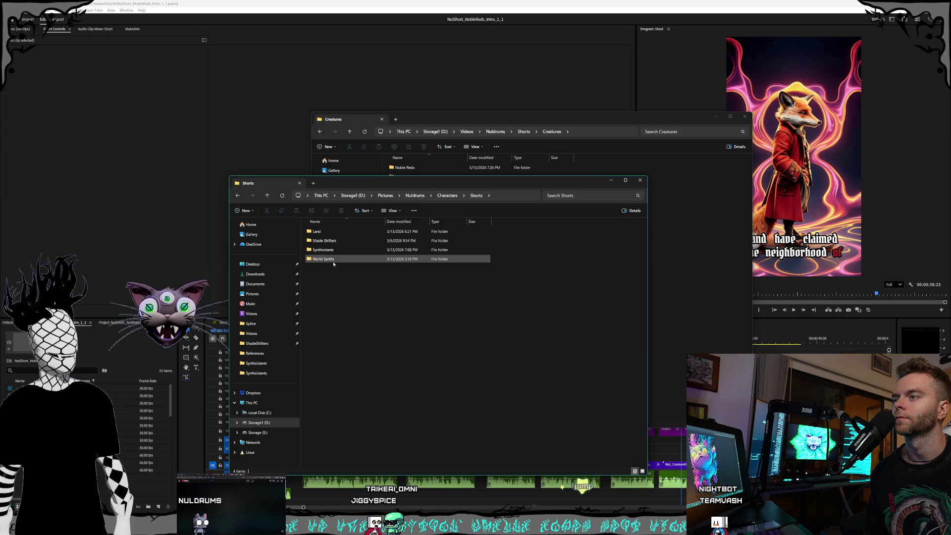
# - Create a new folder named Noble inside the Shorts folder
pyautogui.rightClick(317, 287)
pyautogui.rightClick(321, 278)
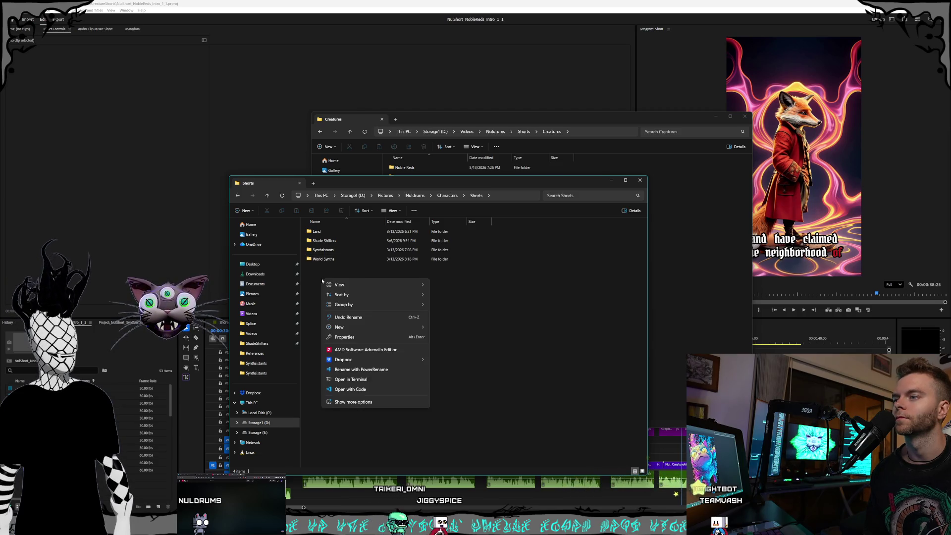
pyautogui.moveTo(396, 327)
pyautogui.click(451, 329)
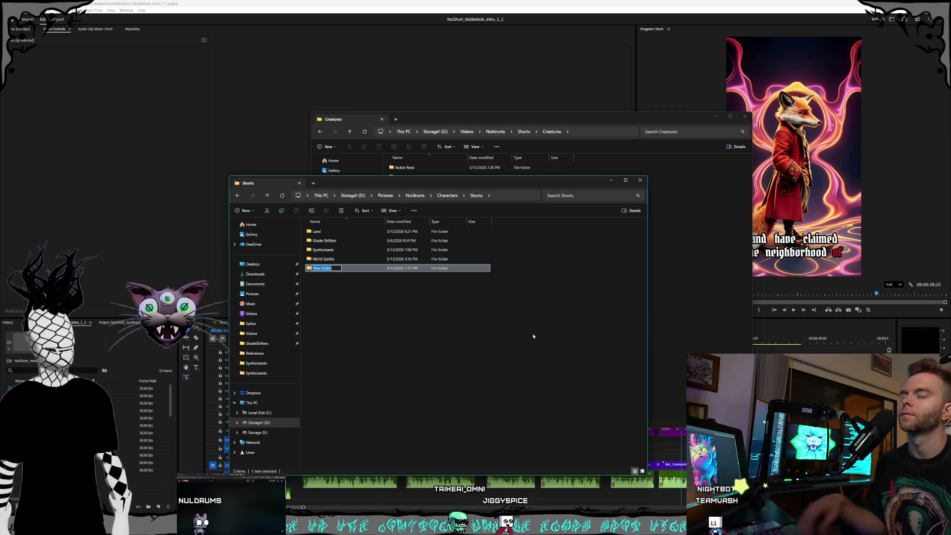
pyautogui.write('Nobl')
pyautogui.hotkey('ctrl', 'space')
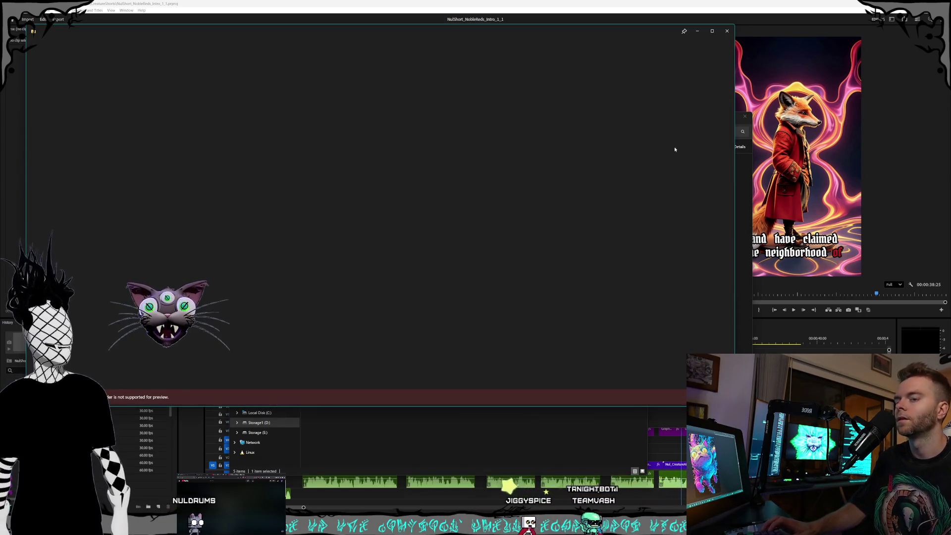
pyautogui.click(723, 36)
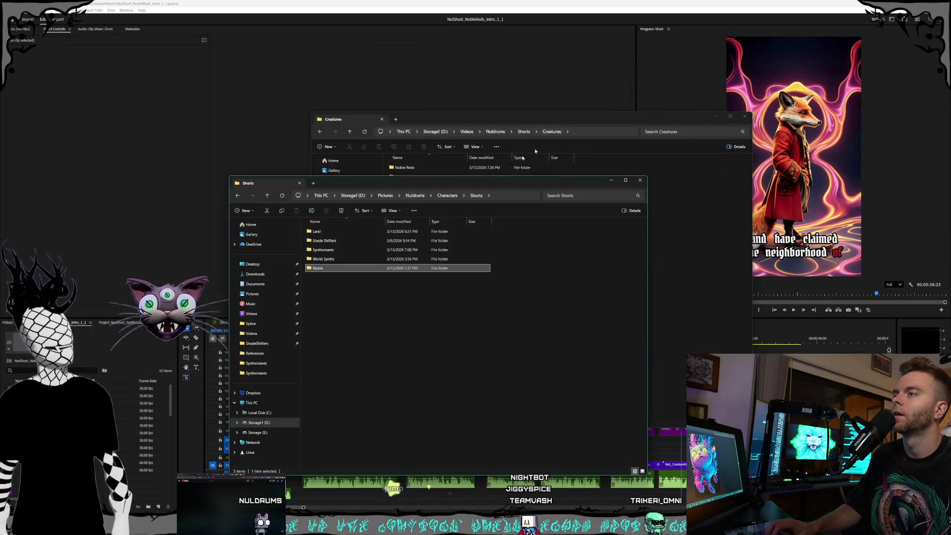
pyautogui.click(319, 269)
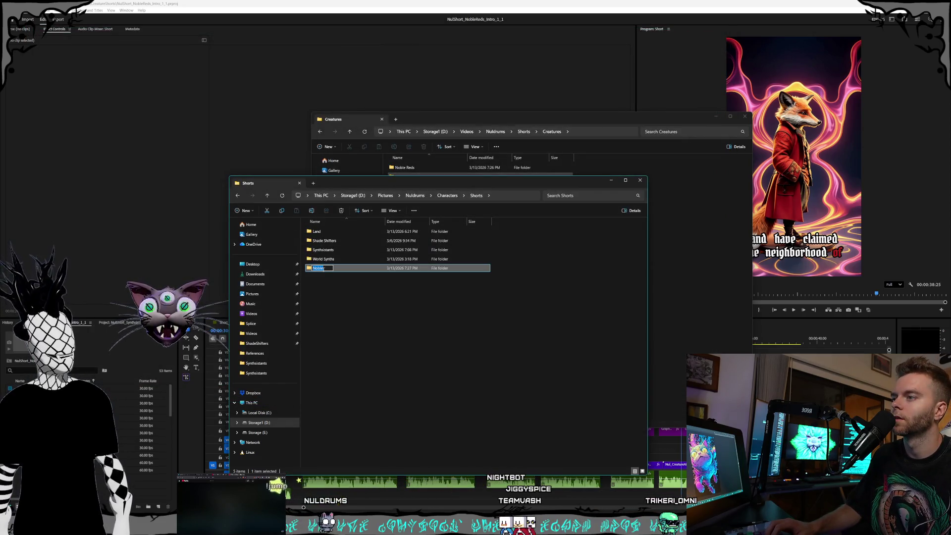
pyautogui.write('Noble')
pyautogui.press('Return')
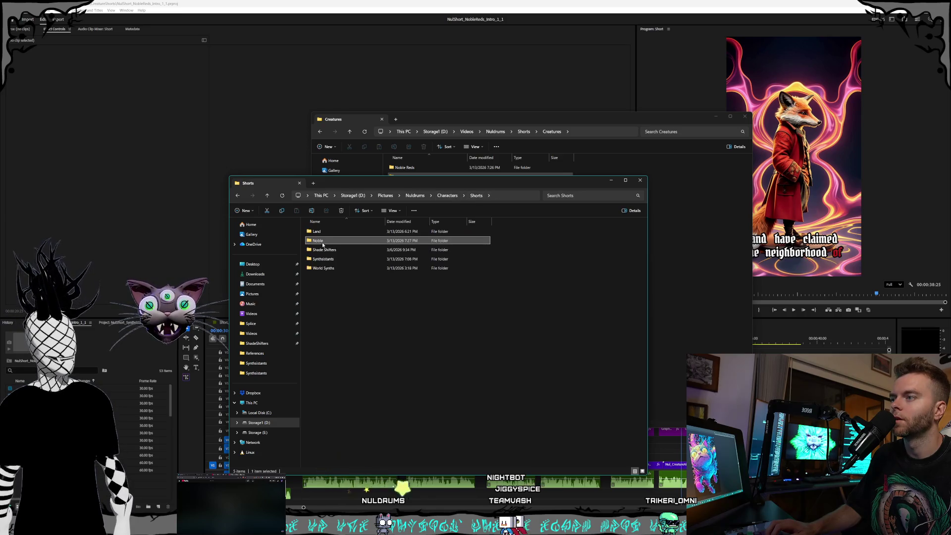
# - Rename the Noble folder to Noble Reds
pyautogui.hotkey('ctrl', 'space')
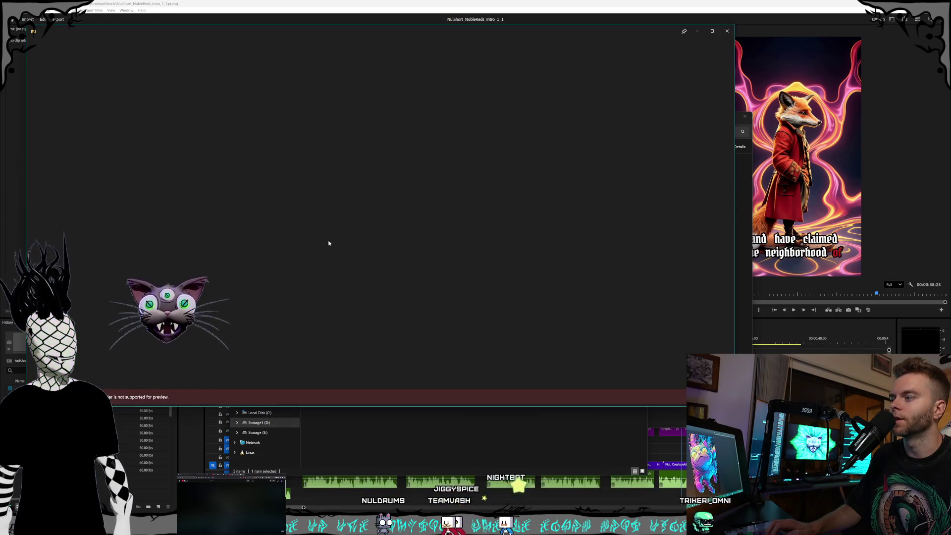
pyautogui.moveTo(178, 35); pyautogui.dragTo(206, 90)
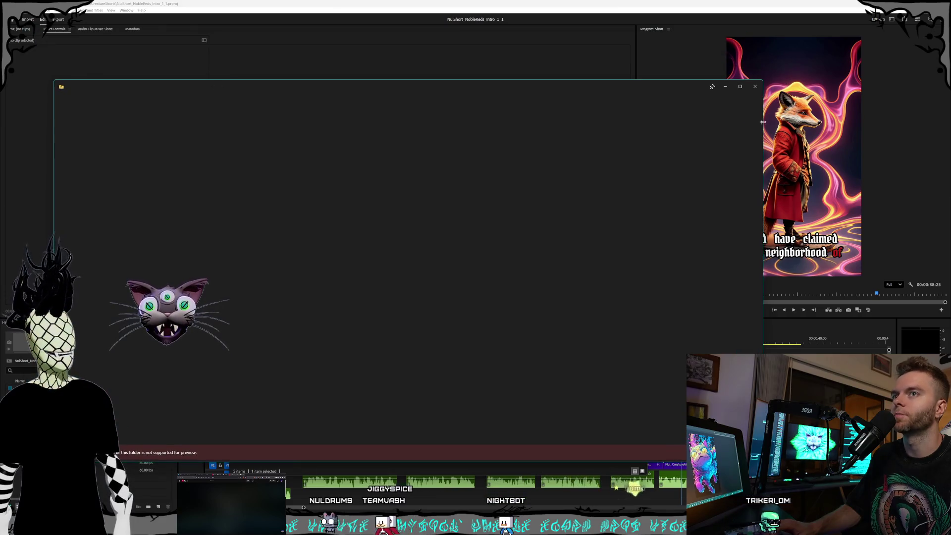
pyautogui.click(756, 87)
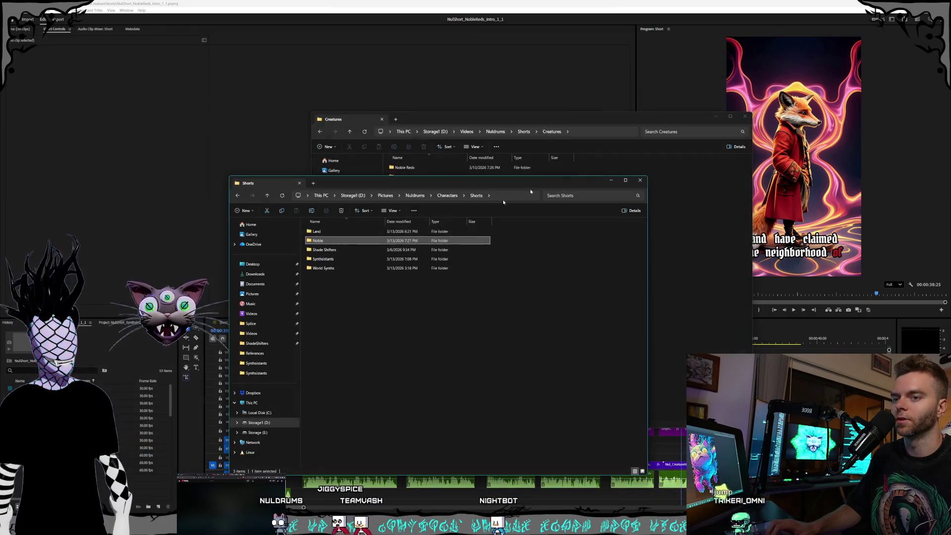
pyautogui.click(320, 242)
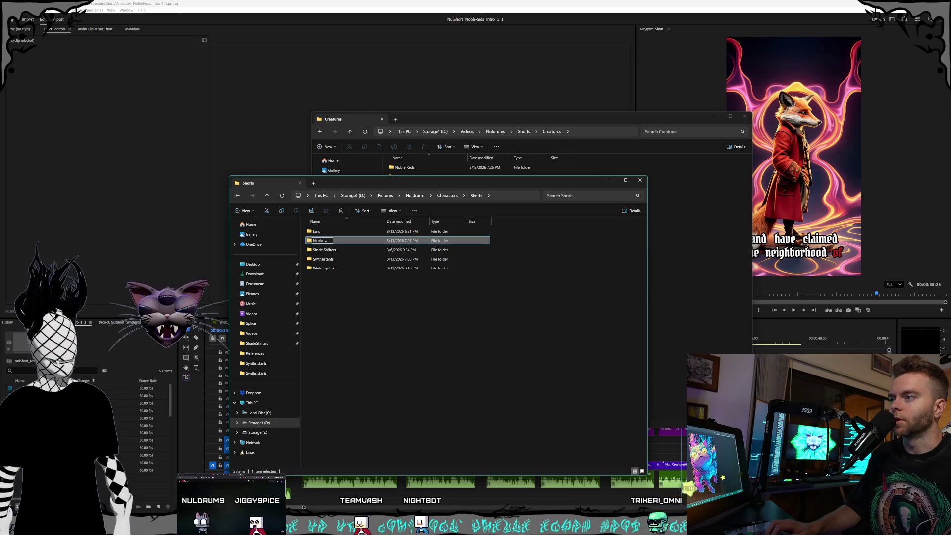
pyautogui.click(325, 249)
pyautogui.click(325, 249)
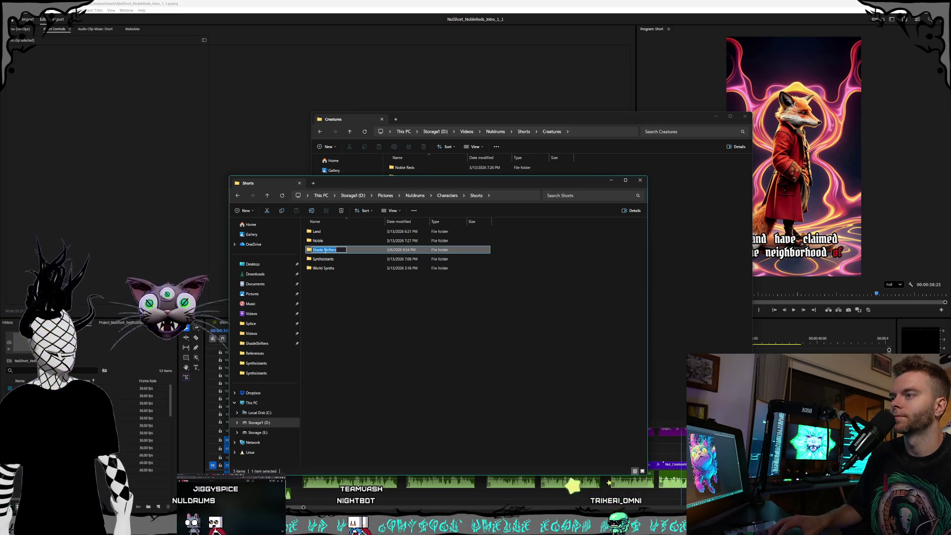
pyautogui.click(325, 241)
pyautogui.write('Reds')
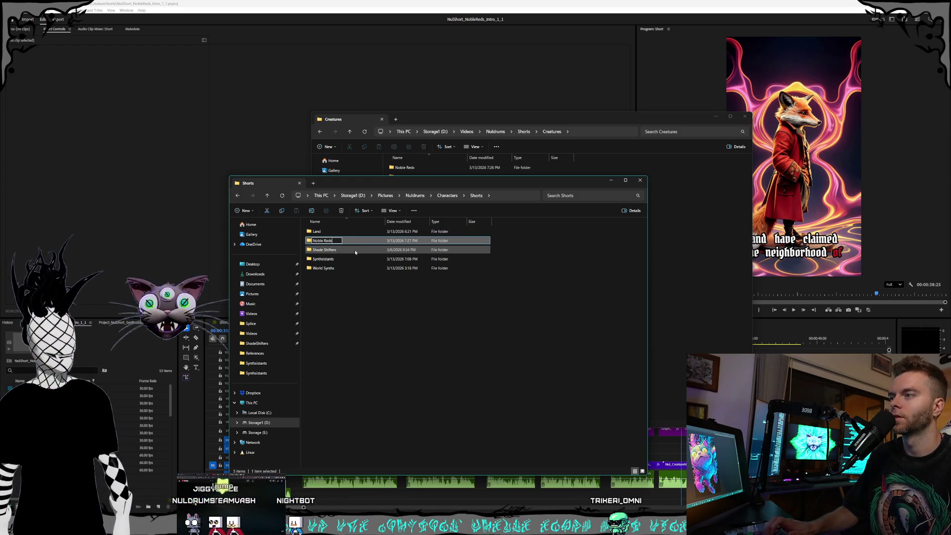
pyautogui.click(395, 310)
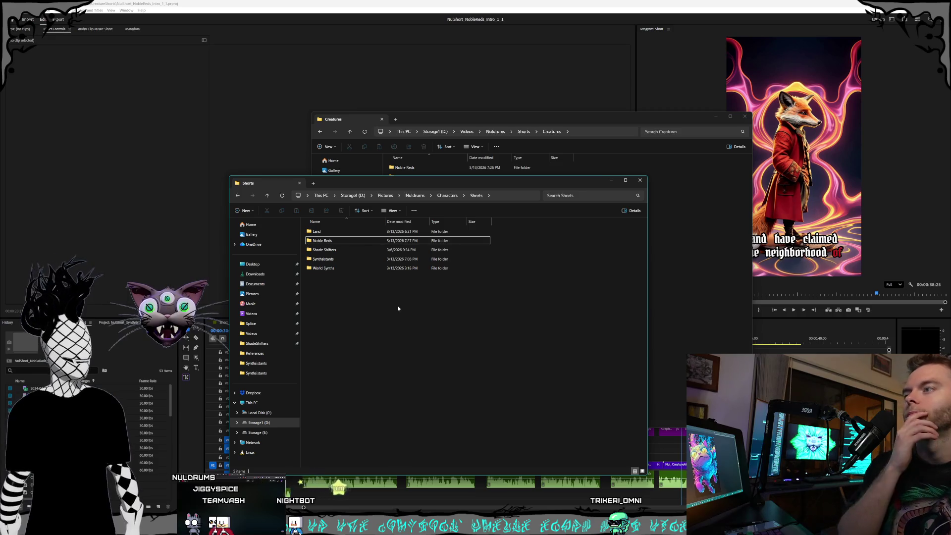
# - Open the Noble Reds folder and bring the Creatures window forward
pyautogui.doubleClick(317, 241)
pyautogui.moveTo(407, 182)
pyautogui.mouseDown()
pyautogui.moveTo(412, 204)
pyautogui.moveTo(412, 196)
pyautogui.mouseUp()
pyautogui.moveTo(476, 120); pyautogui.dragTo(487, 121)
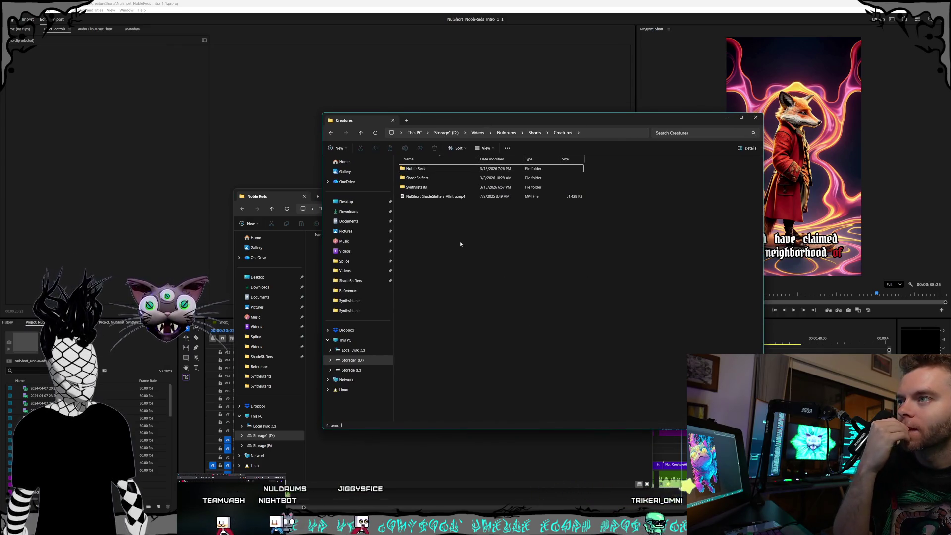
# - Create a new Magi folder in Creatures
pyautogui.rightClick(436, 233)
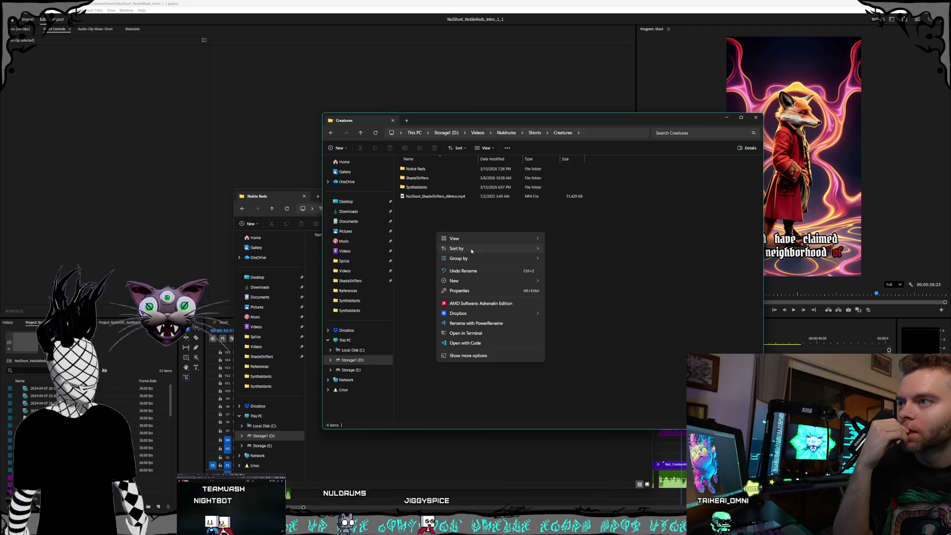
pyautogui.moveTo(525, 281)
pyautogui.click(562, 281)
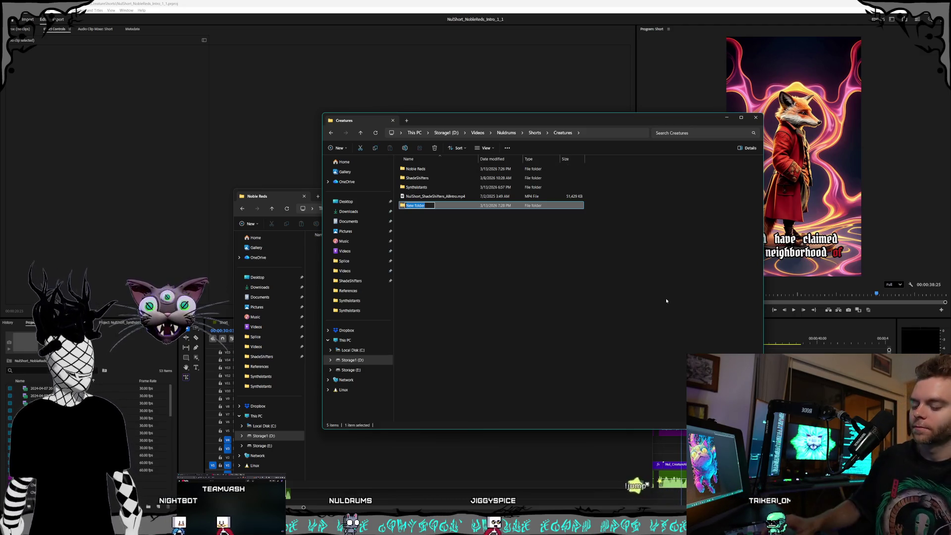
pyautogui.write('Magi')
pyautogui.press('Return')
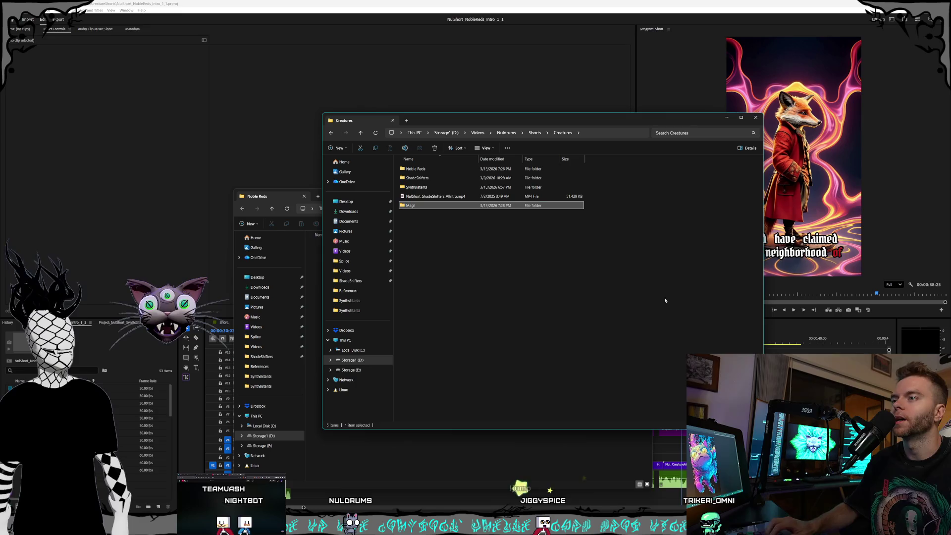
pyautogui.click(427, 254)
# - Add a Land folder and rename it to Land Intro
pyautogui.rightClick(427, 254)
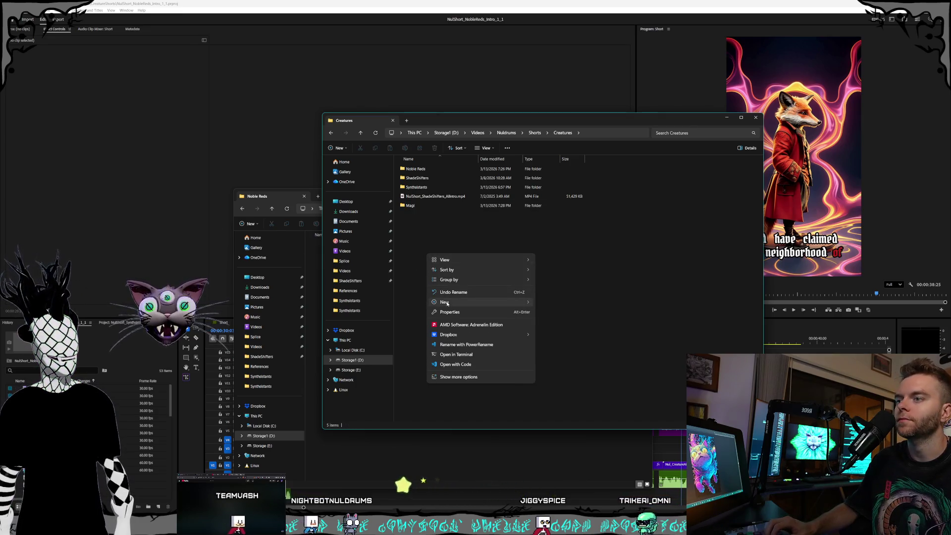
pyautogui.moveTo(525, 302)
pyautogui.click(562, 301)
pyautogui.write('Land')
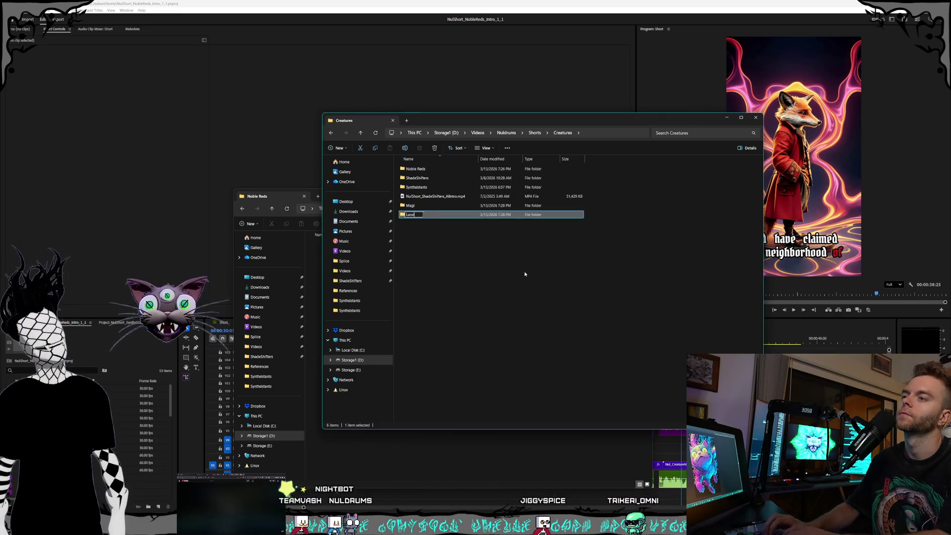
pyautogui.hotkey('ctrl', 'space')
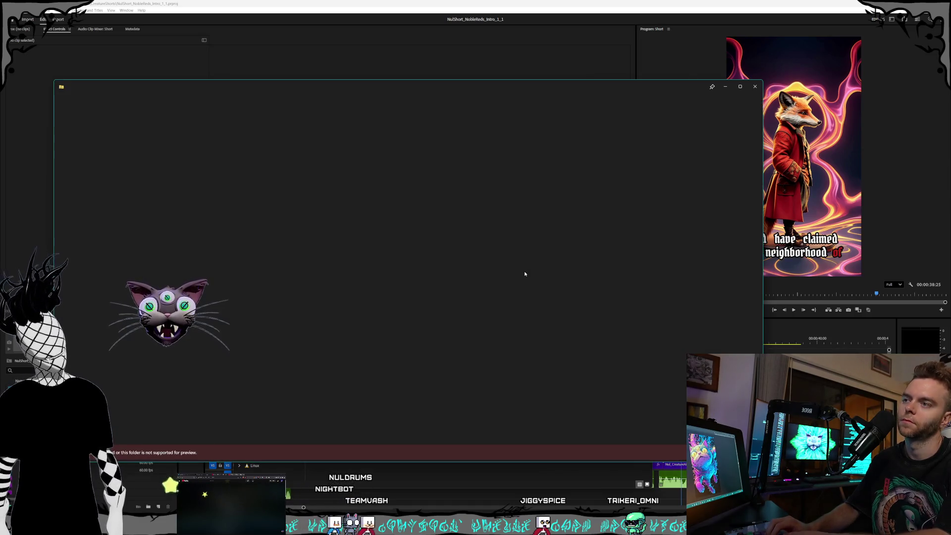
pyautogui.press('Escape')
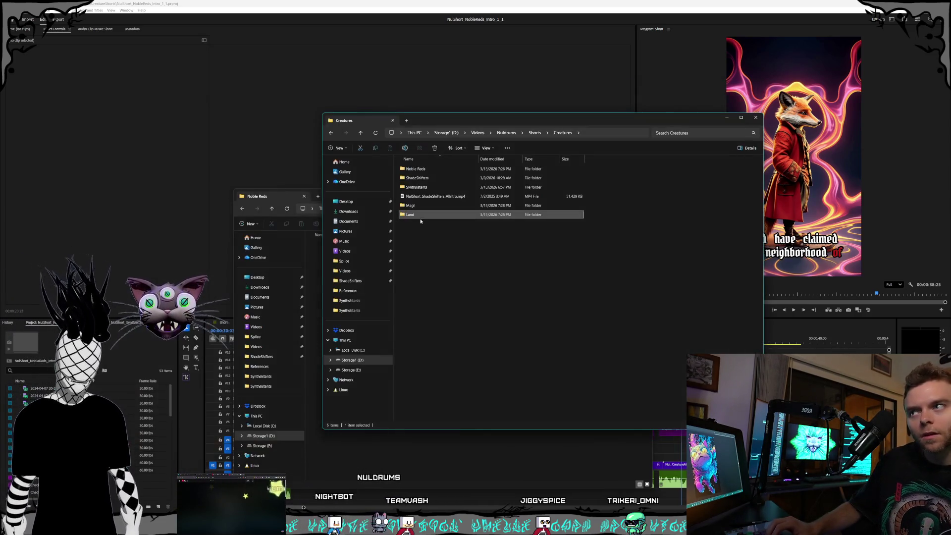
pyautogui.click(419, 170)
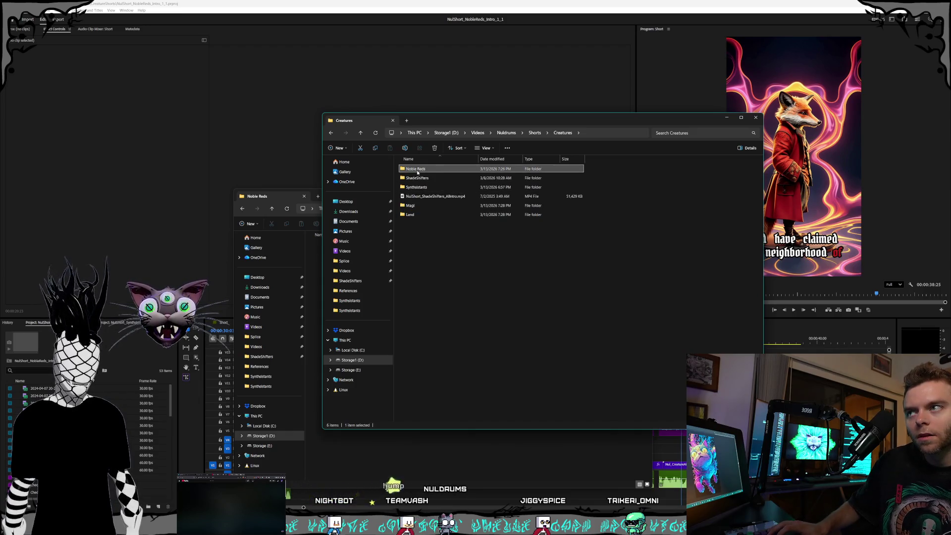
pyautogui.press('F2')
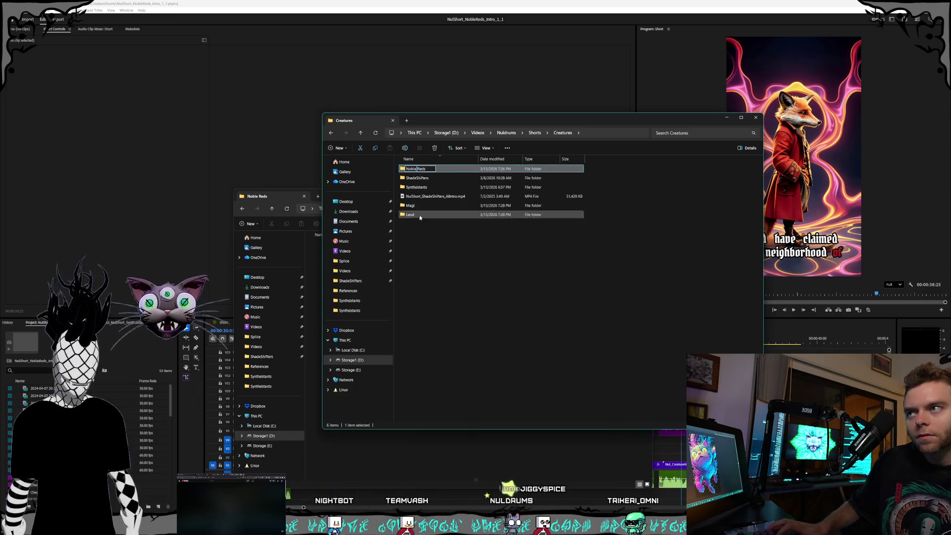
pyautogui.click(415, 215)
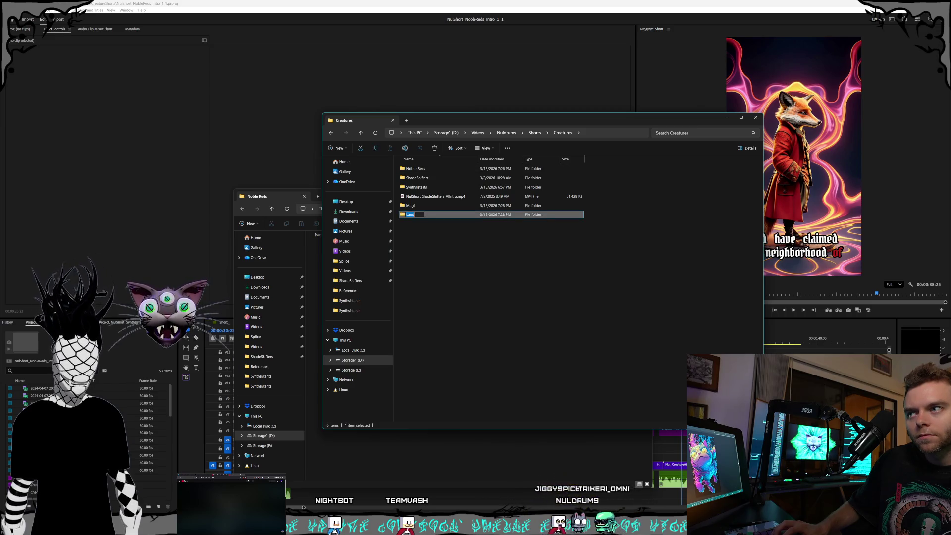
pyautogui.press('F2')
pyautogui.write(' Intro')
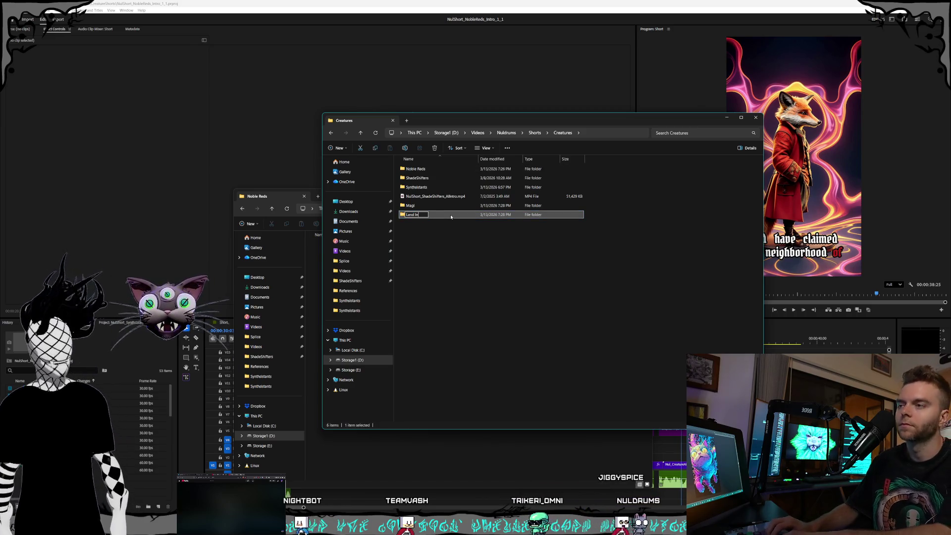
pyautogui.click(419, 244)
# - Create a Land Outro folder in Creatures
pyautogui.rightClick(418, 244)
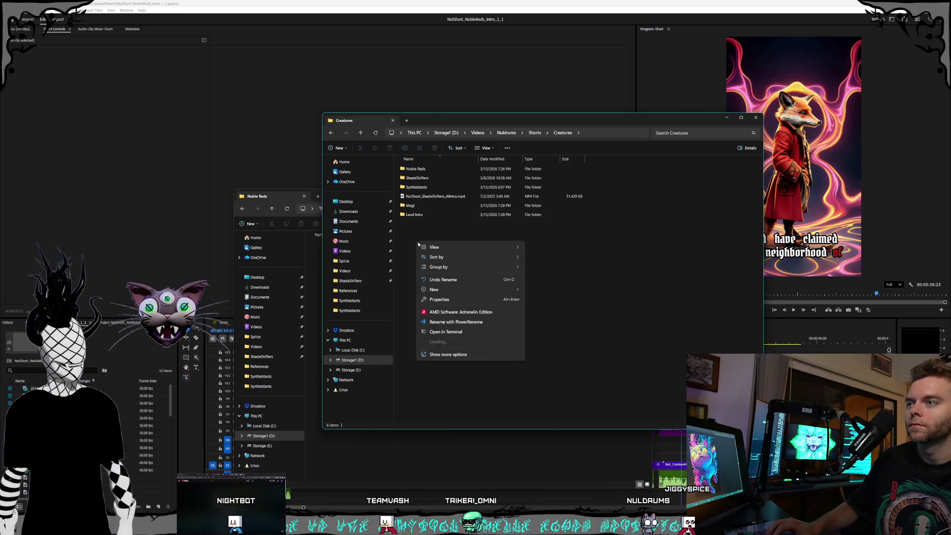
pyautogui.moveTo(470, 289)
pyautogui.click(555, 294)
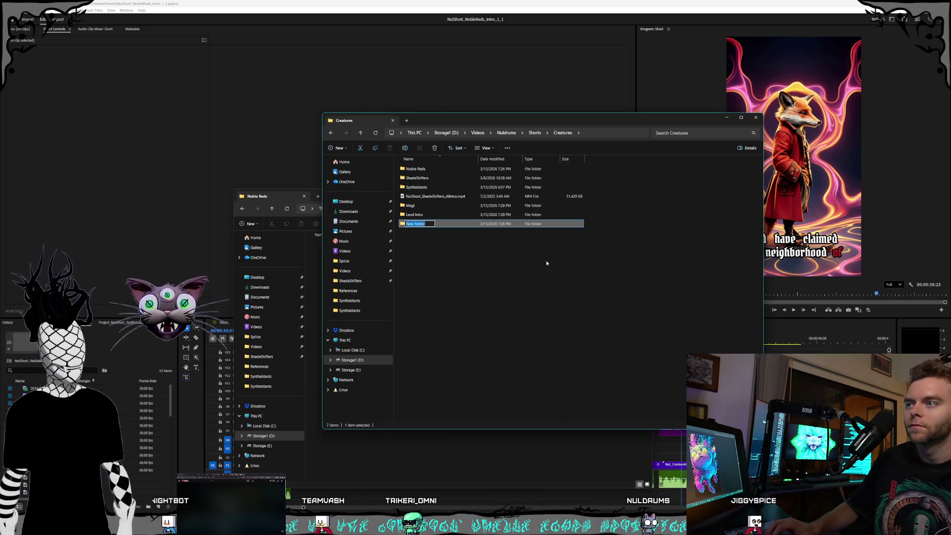
pyautogui.write('Land Outro')
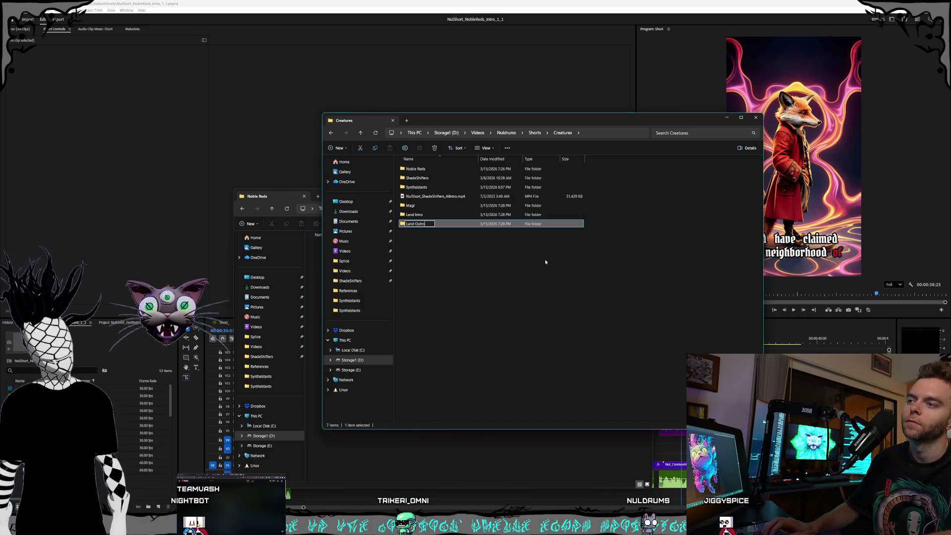
pyautogui.press('Return')
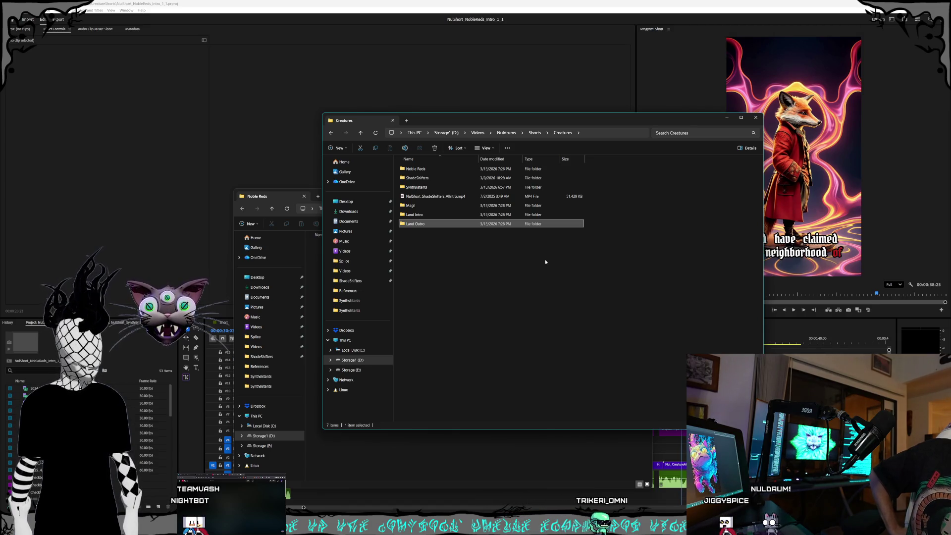
# - Create a World Synths folder in Creatures
pyautogui.rightClick(465, 263)
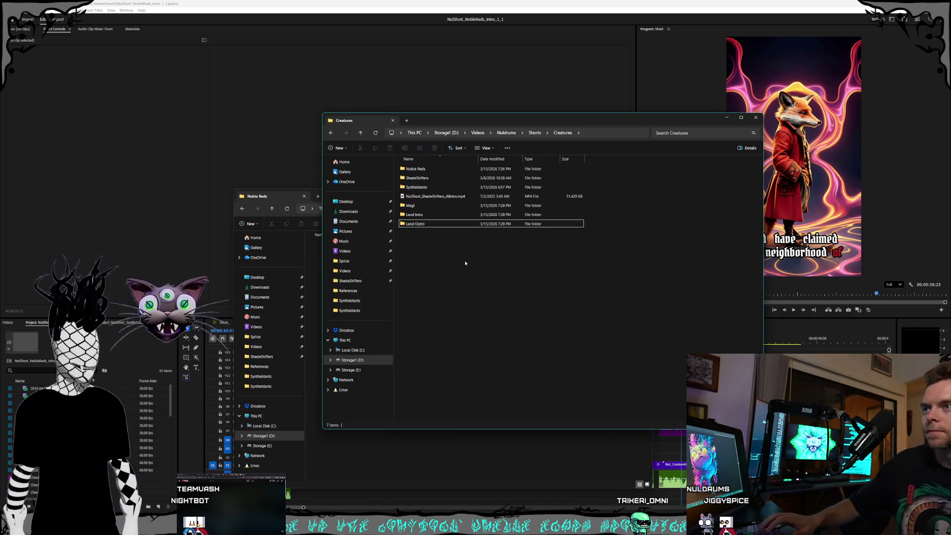
pyautogui.moveTo(500, 312)
pyautogui.click(587, 311)
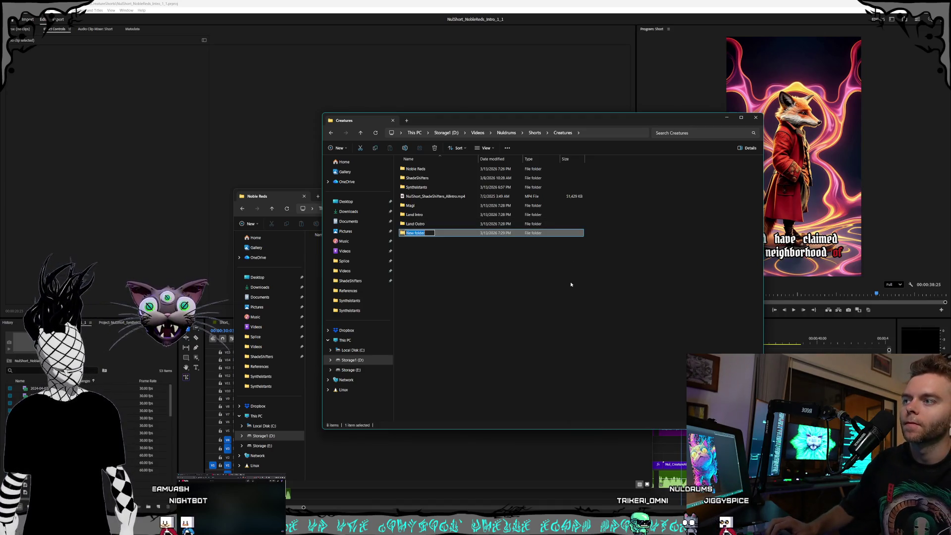
pyautogui.write('World')
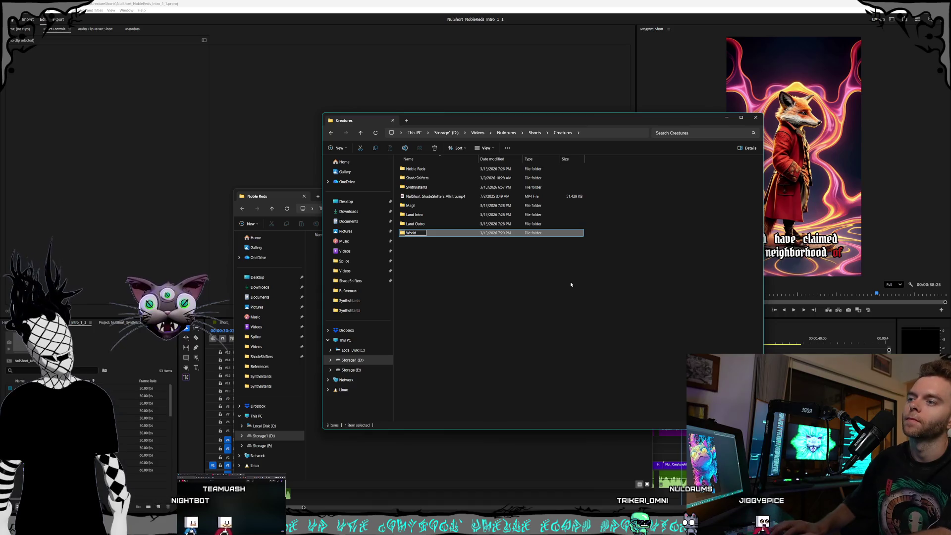
pyautogui.write(' Synths')
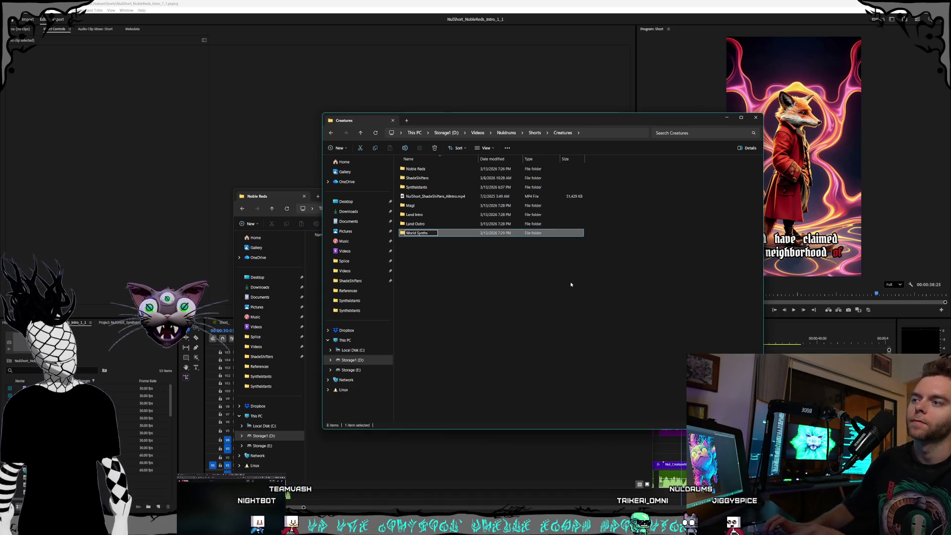
pyautogui.press('Return')
pyautogui.click(400, 278)
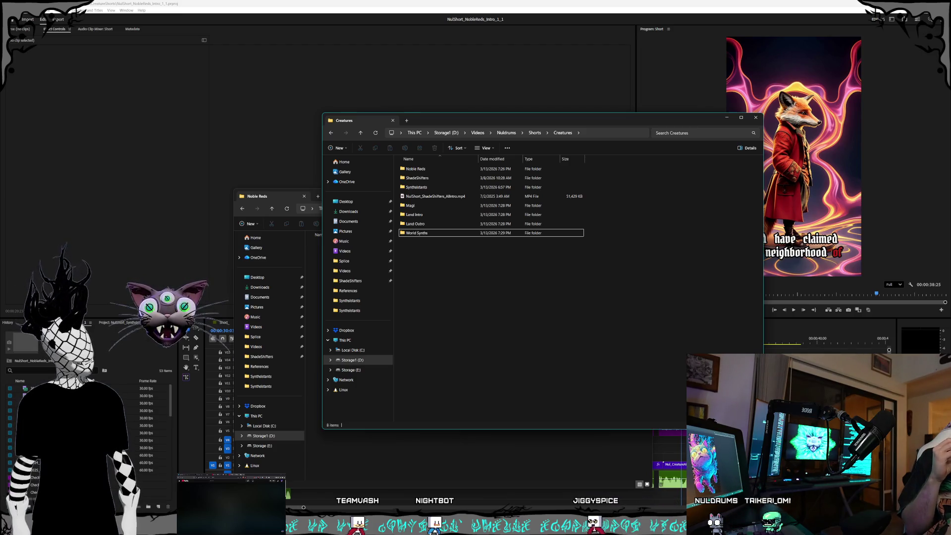
pyautogui.hotkey('alt', 'Tab')
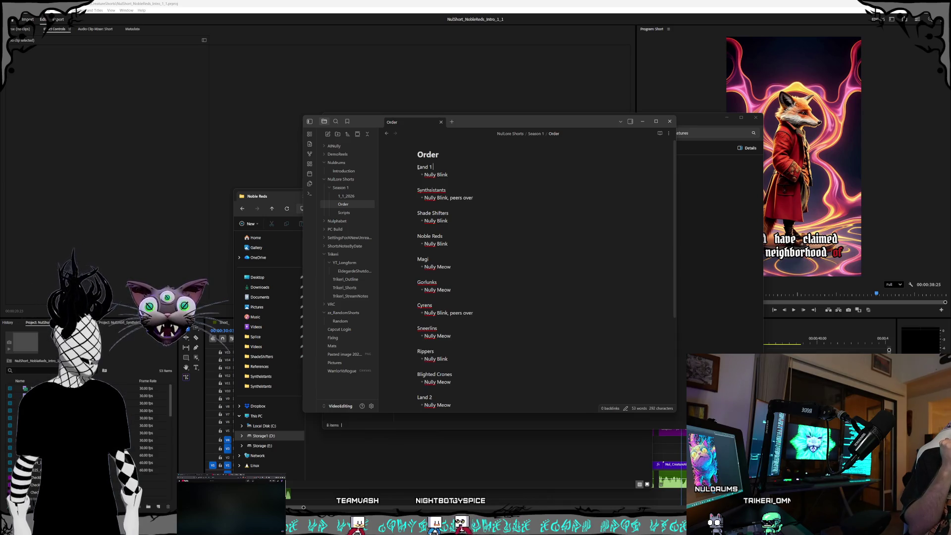
pyautogui.moveTo(452, 170)
pyautogui.mouseDown()
pyautogui.moveTo(458, 267)
pyautogui.moveTo(488, 337)
pyautogui.mouseUp()
pyautogui.scroll(-1, 464, 285)
pyautogui.click(521, 339)
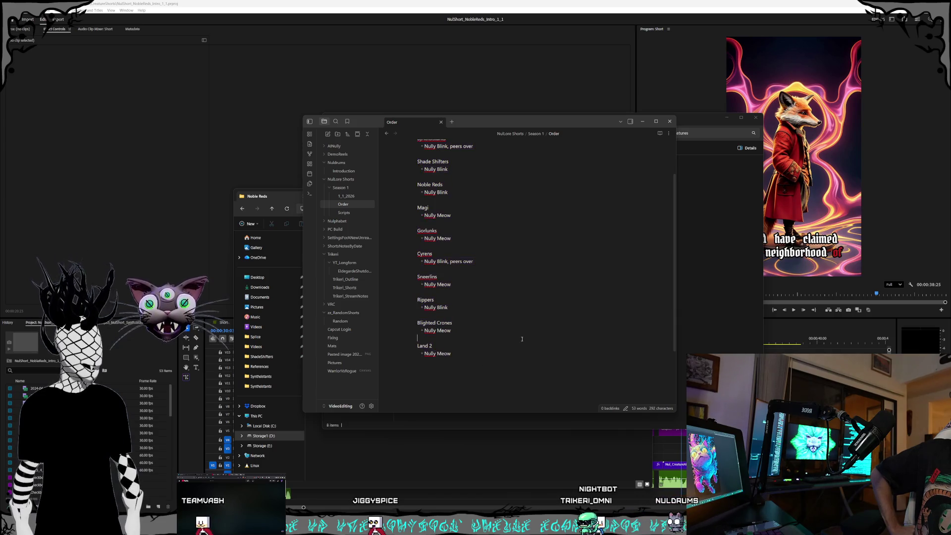
pyautogui.scroll(1, 533, 343)
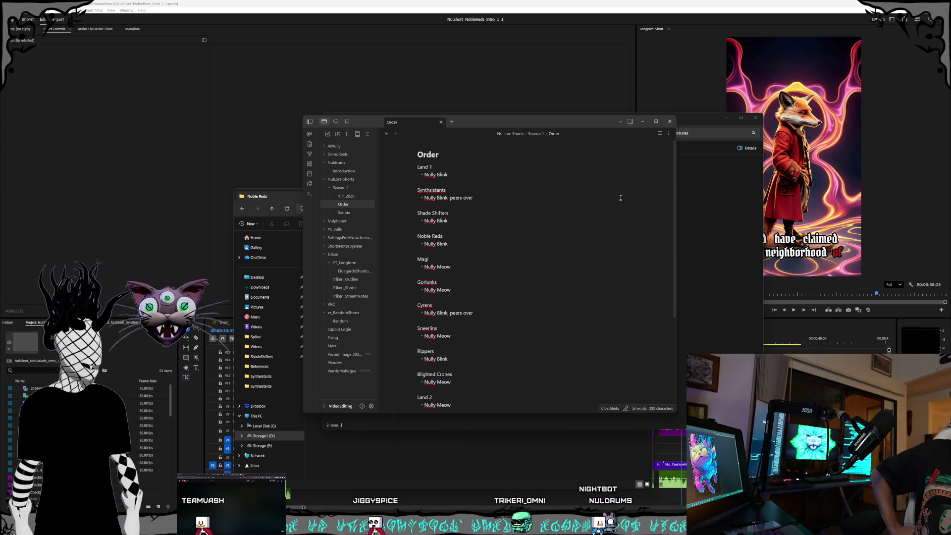
pyautogui.moveTo(555, 121); pyautogui.dragTo(565, 142)
pyautogui.click(460, 117)
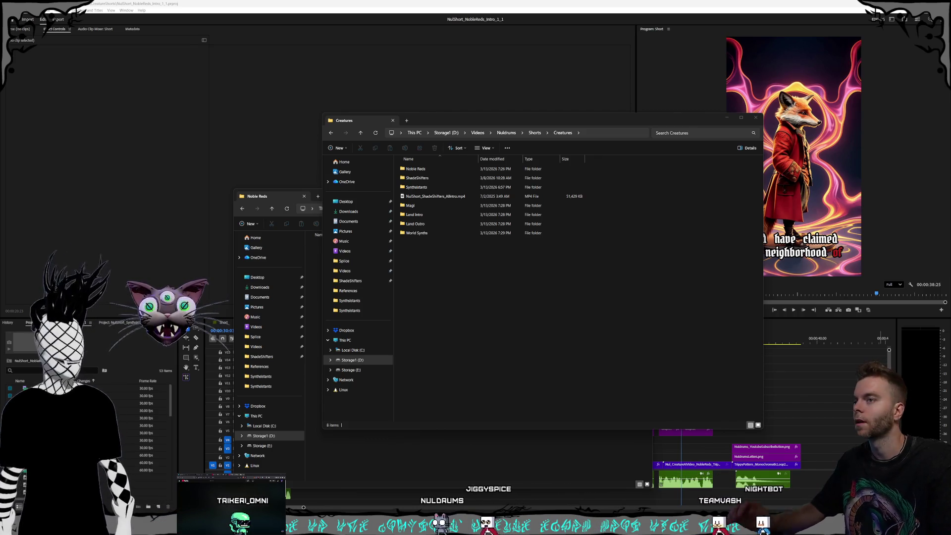
# - Move the ShadeShifters intro MP4 into the ShadeShifters folder
pyautogui.click(575, 328)
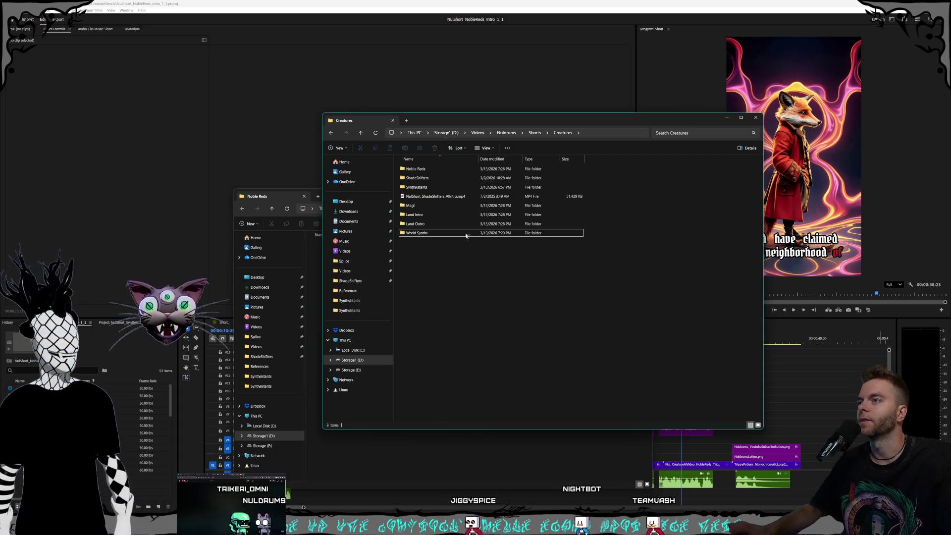
pyautogui.click(461, 197)
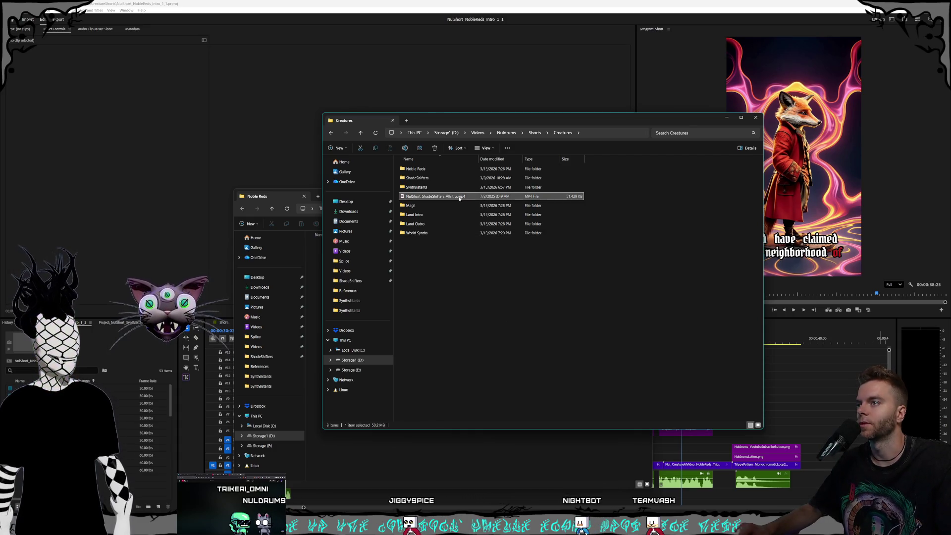
pyautogui.moveTo(440, 197); pyautogui.dragTo(418, 179)
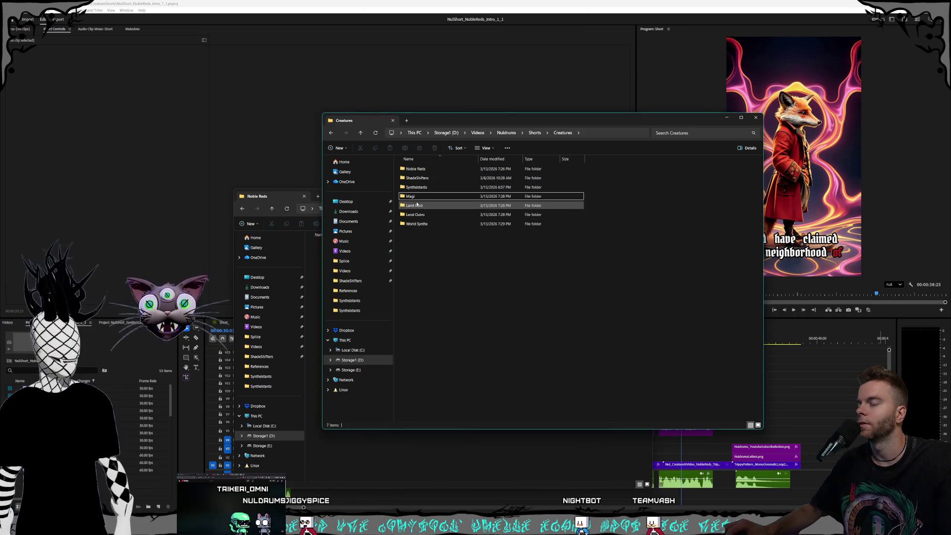
# - Open World Synths to confirm it is empty, then go back to Creatures
pyautogui.click(426, 215)
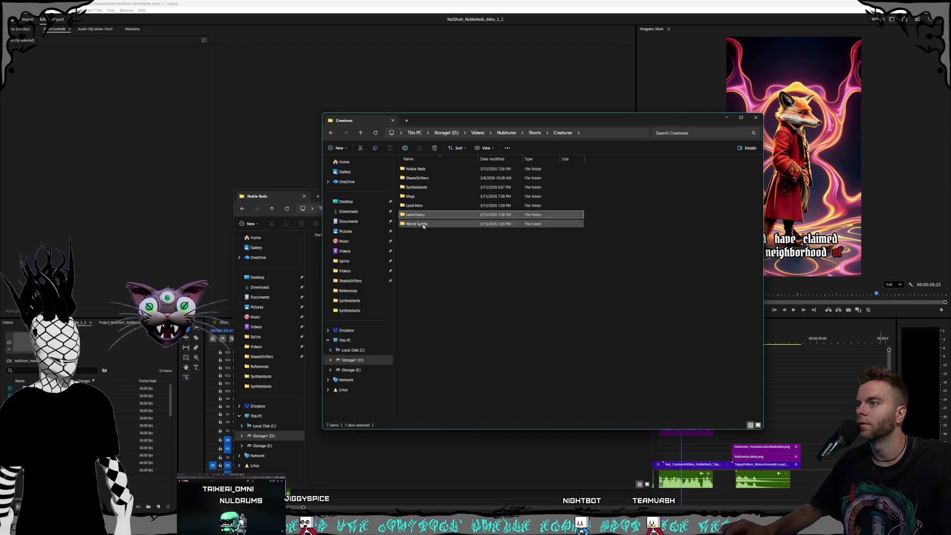
pyautogui.click(427, 241)
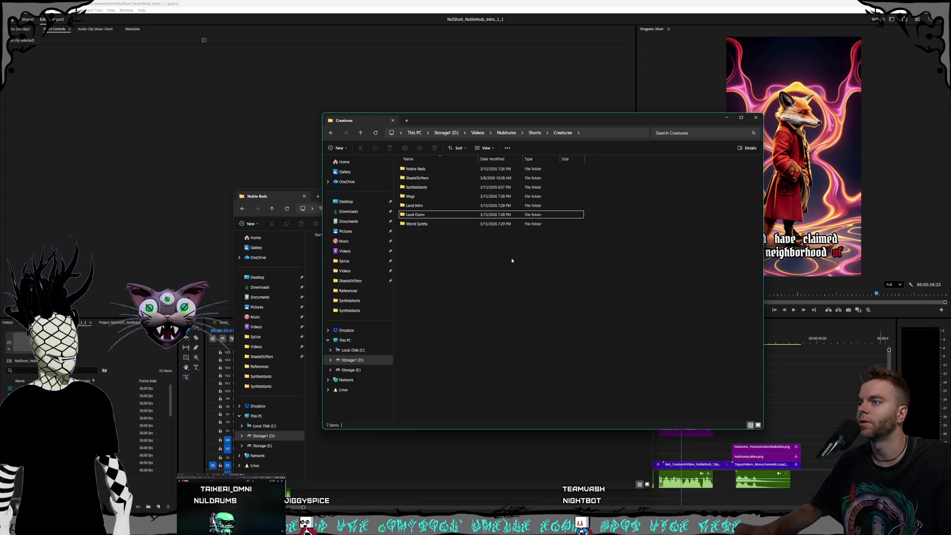
pyautogui.click(423, 224)
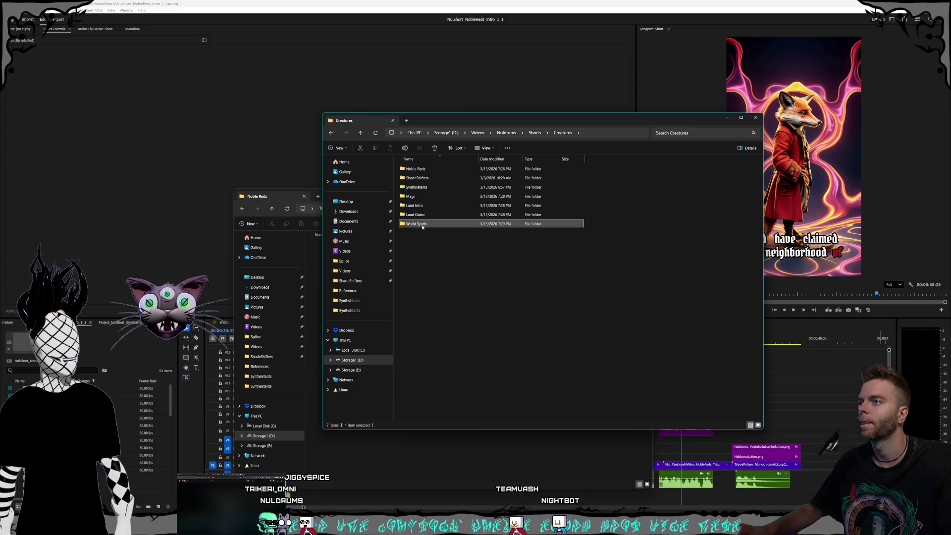
pyautogui.doubleClick(423, 225)
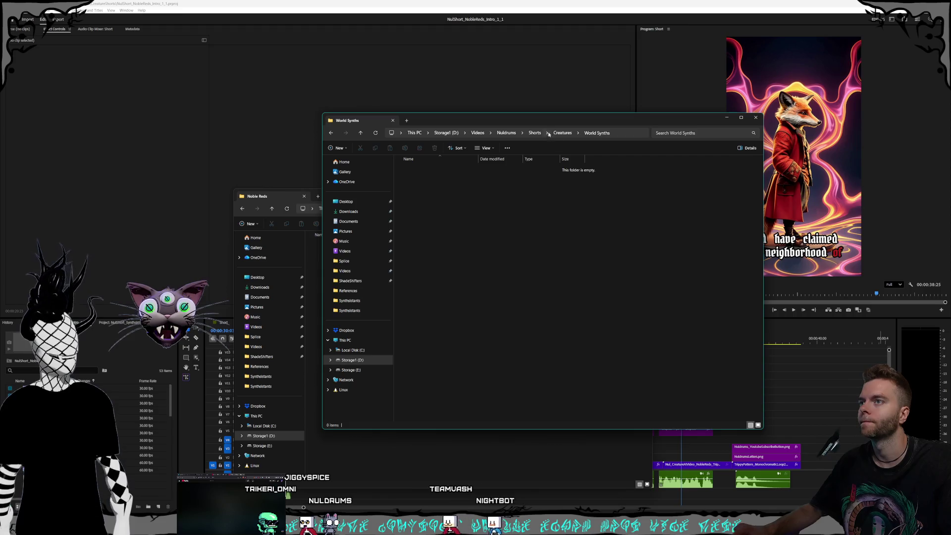
pyautogui.moveTo(537, 122); pyautogui.dragTo(656, 122)
pyautogui.click(582, 139)
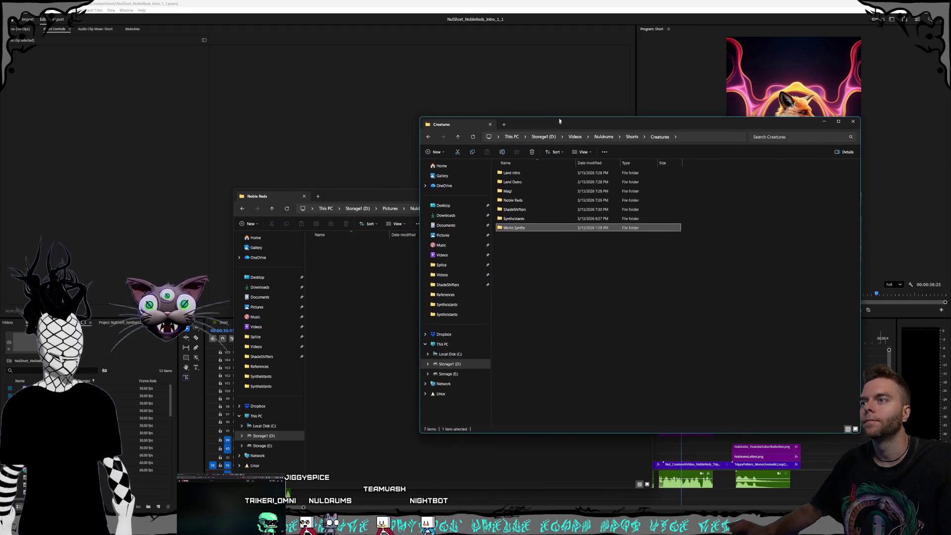
# - Navigate the second window from Characters back into the Shorts folder
pyautogui.moveTo(380, 196)
pyautogui.mouseDown()
pyautogui.moveTo(350, 150)
pyautogui.moveTo(312, 172)
pyautogui.mouseUp()
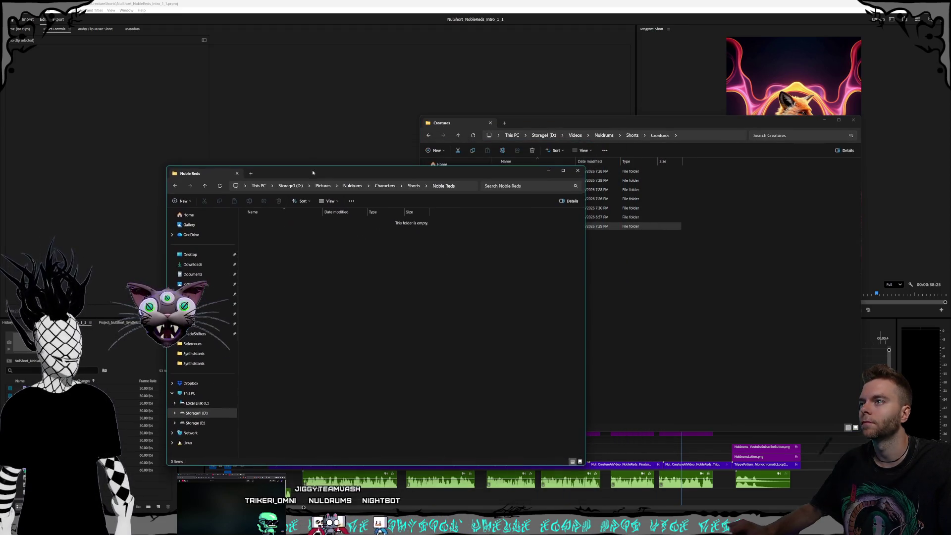
pyautogui.click(383, 185)
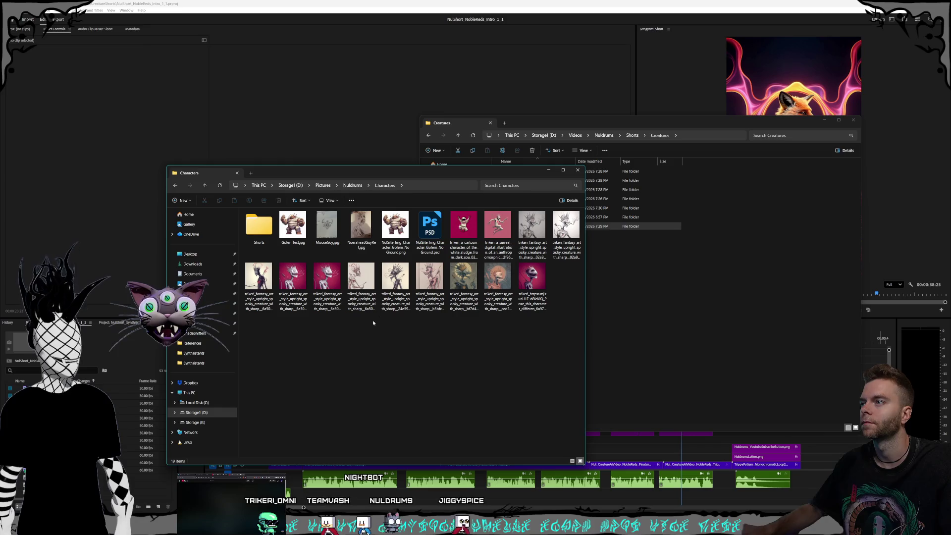
pyautogui.doubleClick(264, 227)
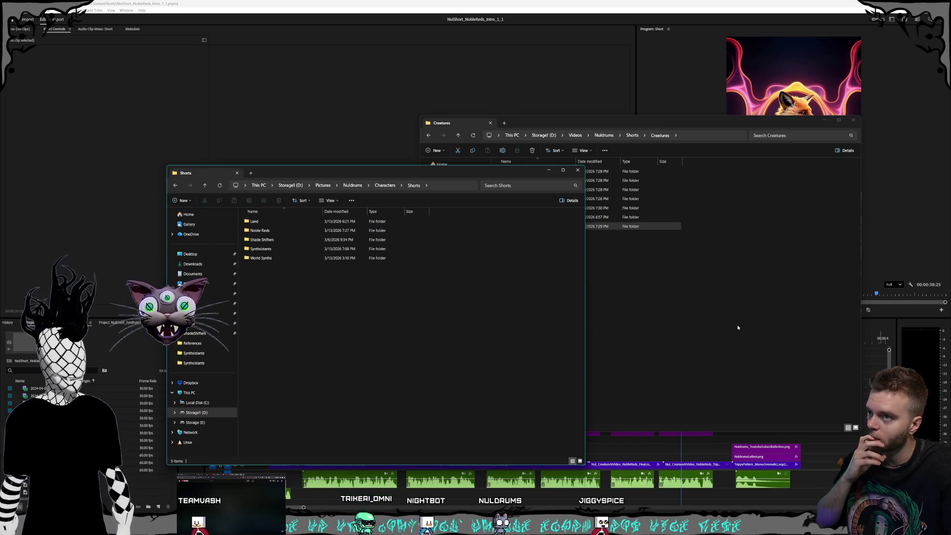
pyautogui.hotkey('alt', 'Tab')
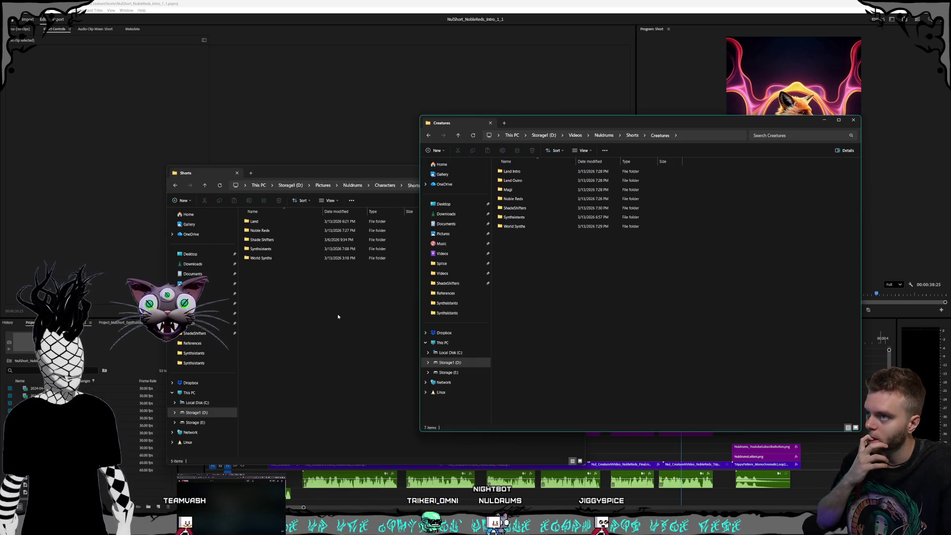
pyautogui.click(336, 316)
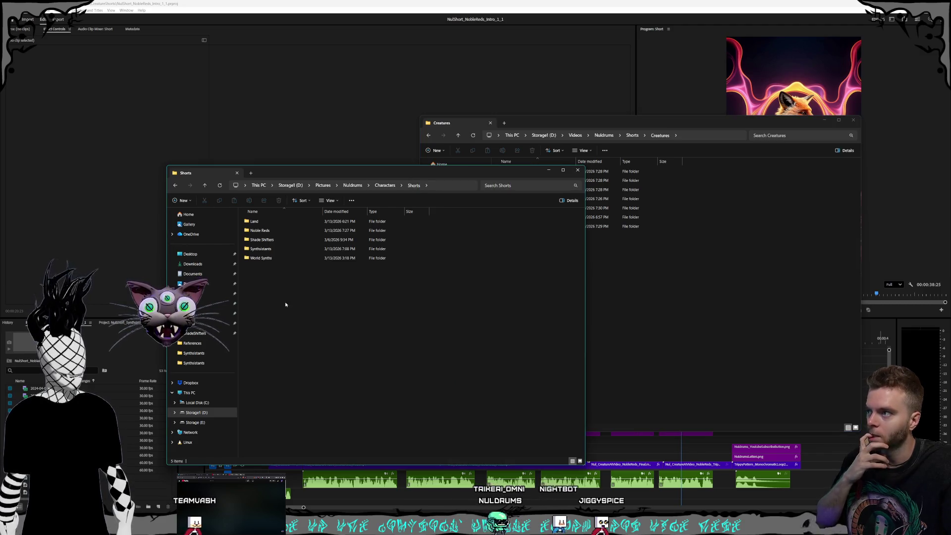
# - Add Magi and Blighted Crones folders to the Shorts folder
pyautogui.rightClick(277, 303)
pyautogui.moveTo(347, 352)
pyautogui.click(420, 352)
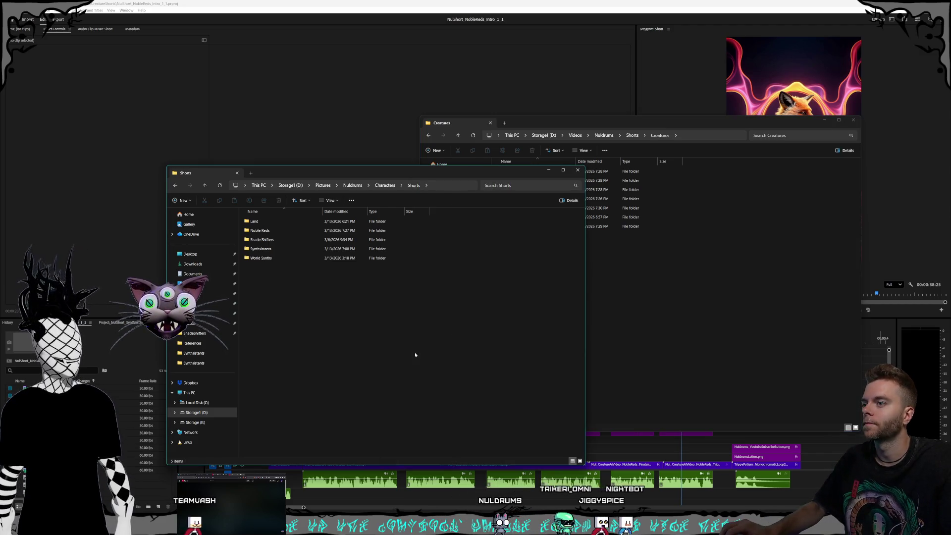
pyautogui.write('Mag')
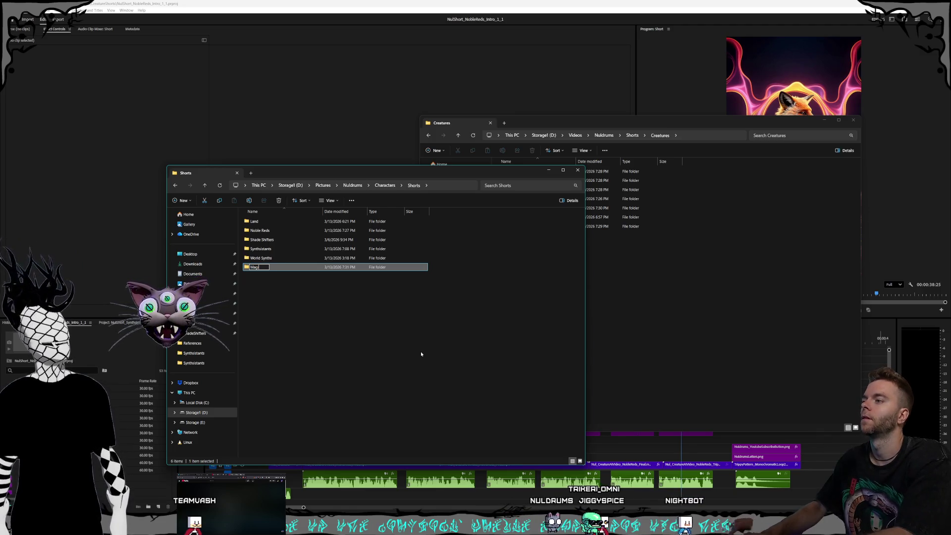
pyautogui.press('Return')
pyautogui.rightClick(263, 295)
pyautogui.moveTo(351, 347)
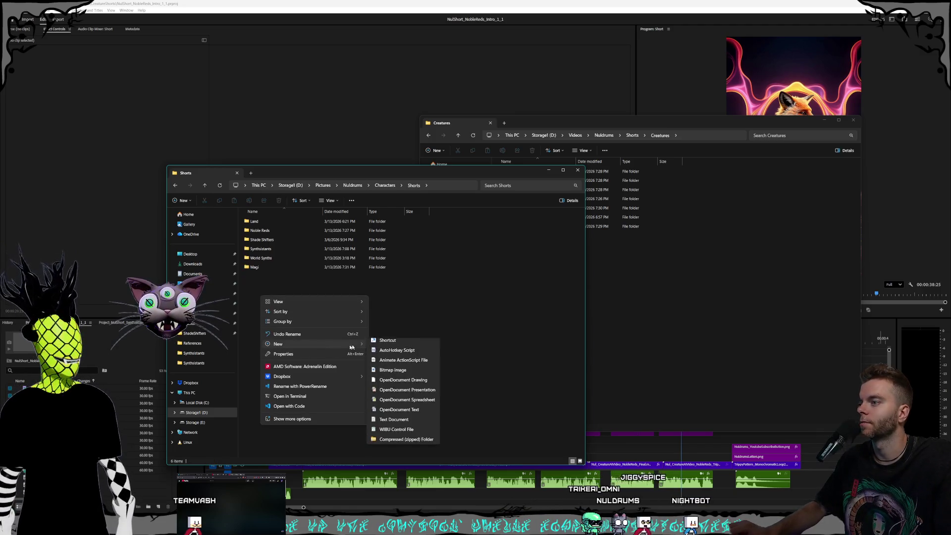
pyautogui.click(385, 342)
pyautogui.write('Blighted Crones')
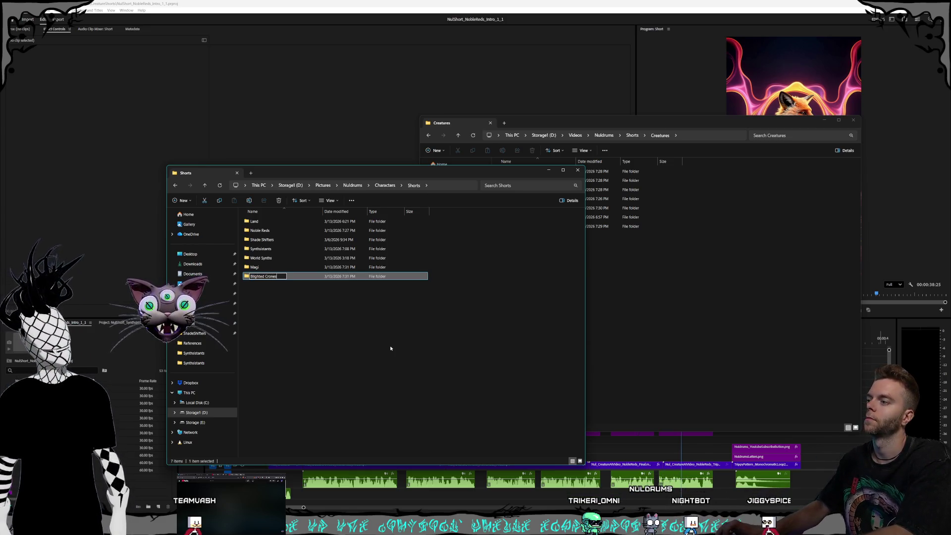
pyautogui.click(390, 349)
# - Add a Blighted Crones folder to Creatures and check the creature order notes
pyautogui.click(602, 328)
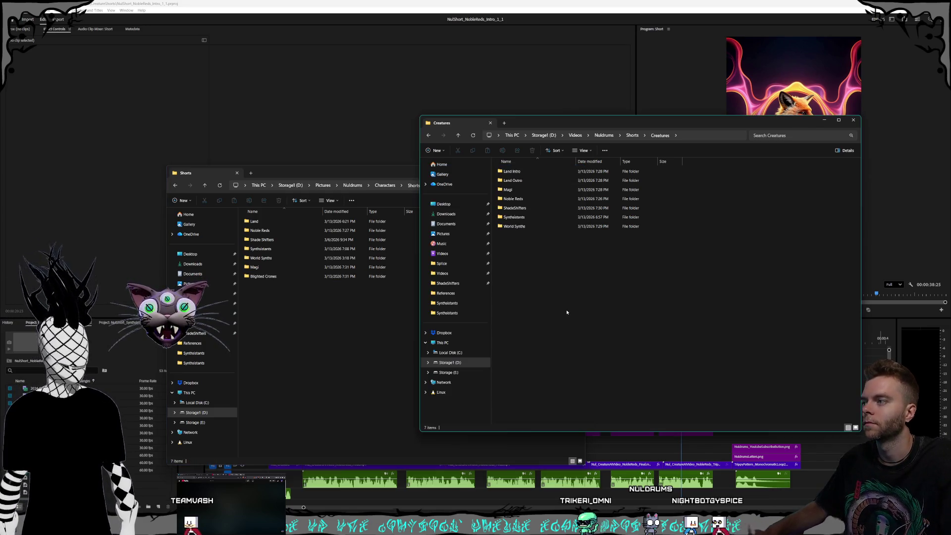
pyautogui.rightClick(574, 319)
pyautogui.moveTo(609, 360)
pyautogui.click(687, 360)
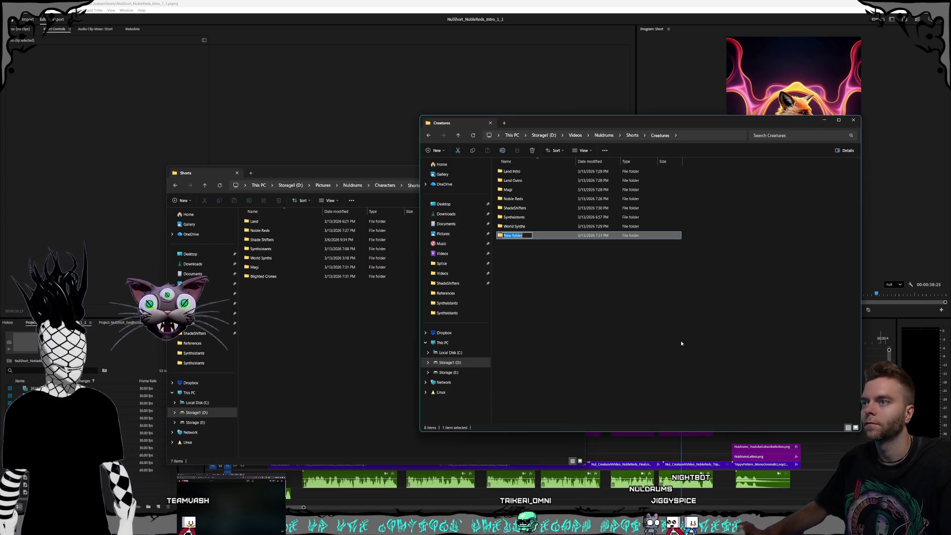
pyautogui.write('Blighted ')
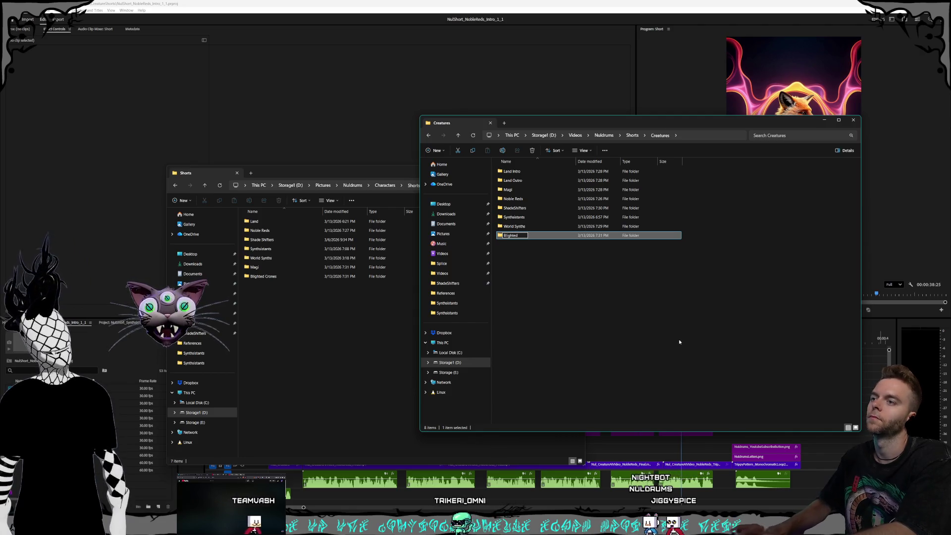
pyautogui.write('Crones')
pyautogui.click(679, 341)
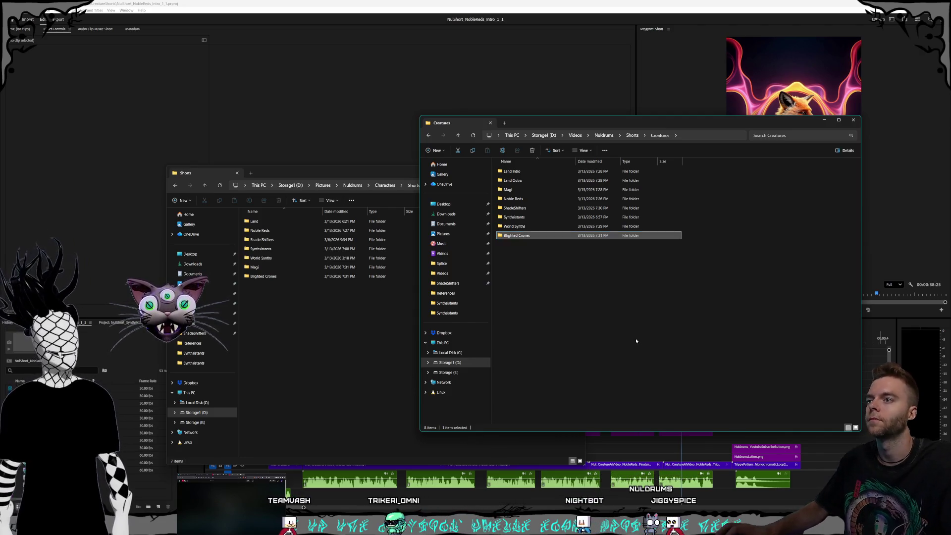
pyautogui.hotkey('alt', 'Tab')
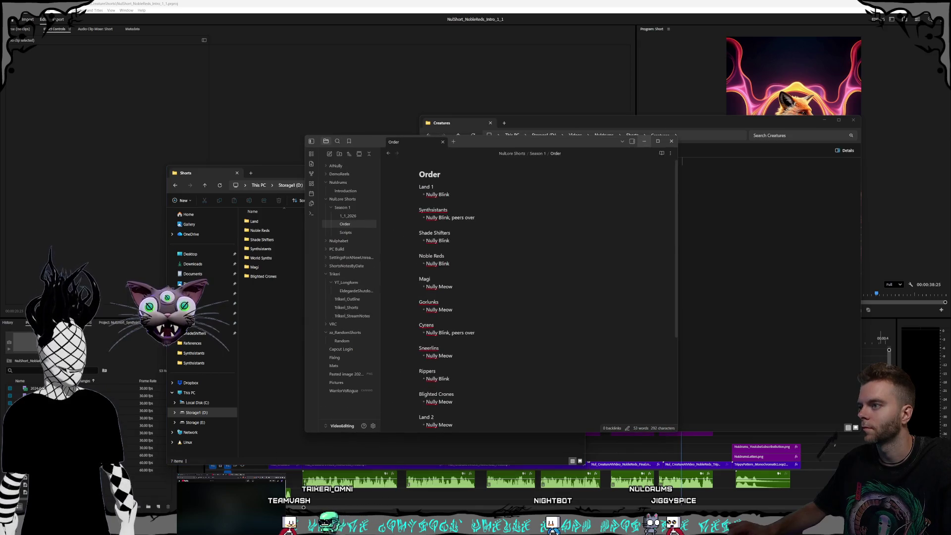
pyautogui.press('super+Down')
# - Add Cyrens and Sneerlins folders to the Shorts folder
pyautogui.rightClick(278, 335)
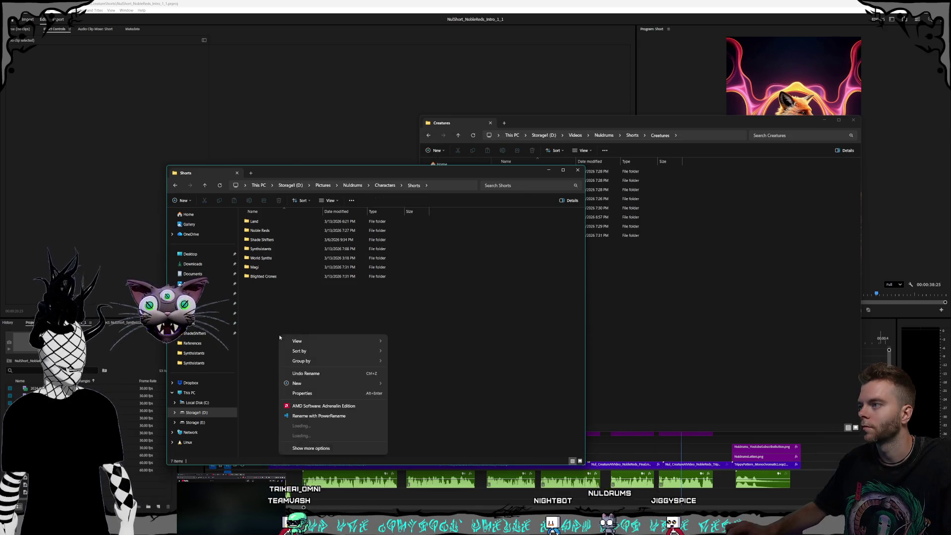
pyautogui.moveTo(333, 383)
pyautogui.click(409, 387)
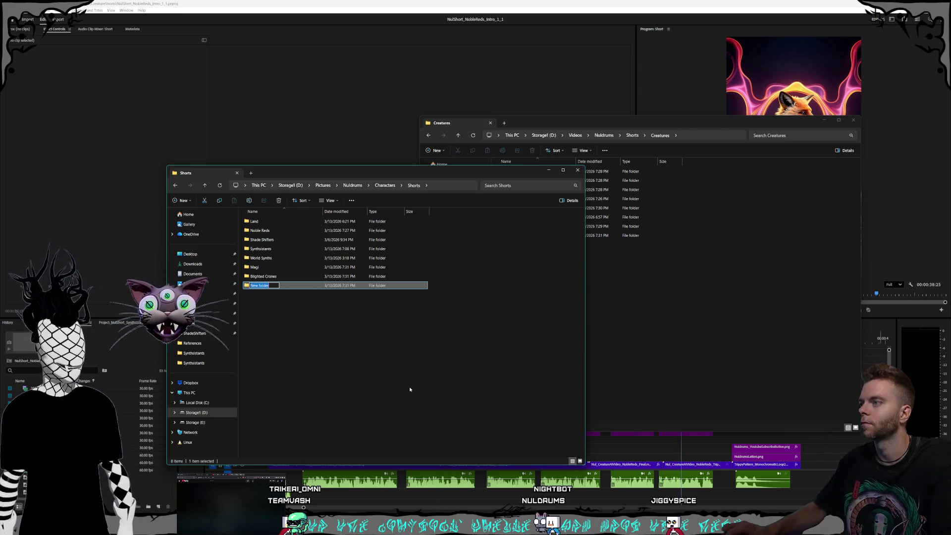
pyautogui.write('Cyrens')
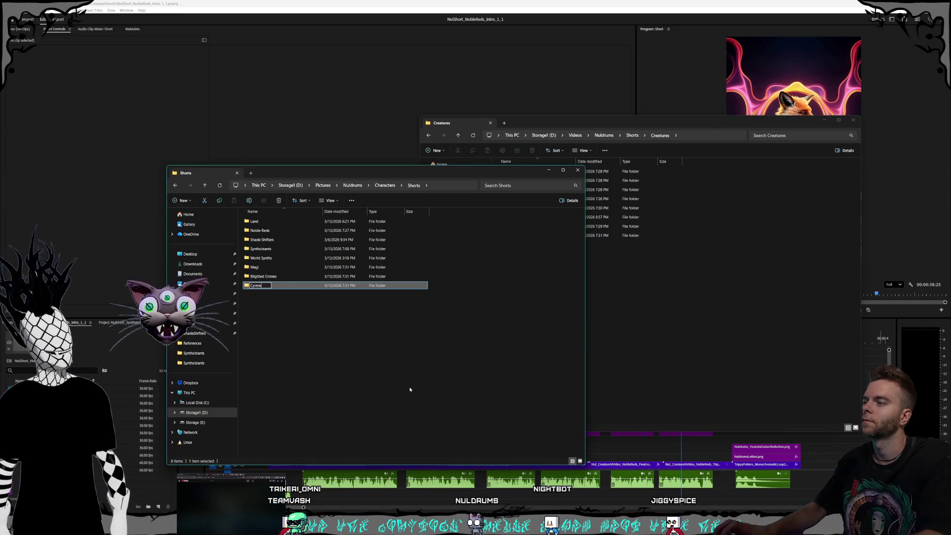
pyautogui.press('Return')
pyautogui.click(388, 370)
pyautogui.rightClick(314, 344)
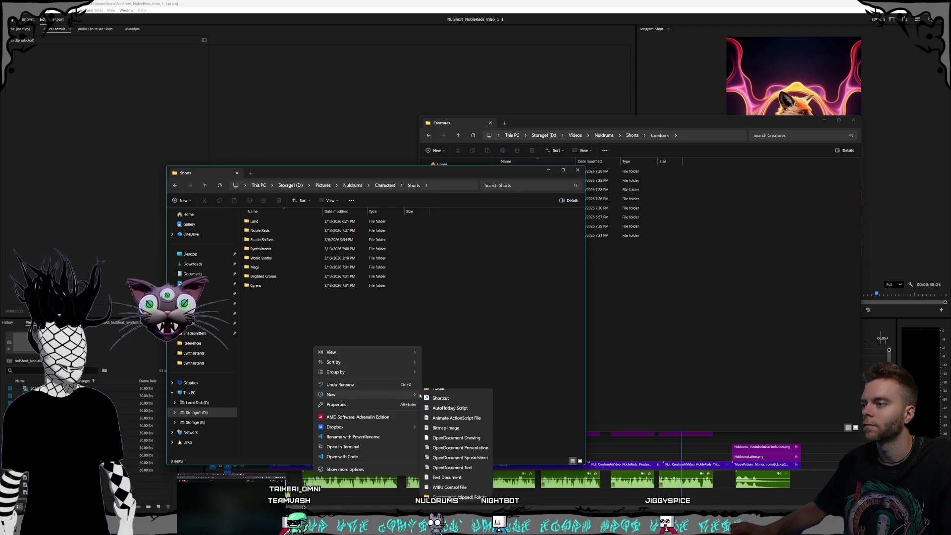
pyautogui.click(442, 399)
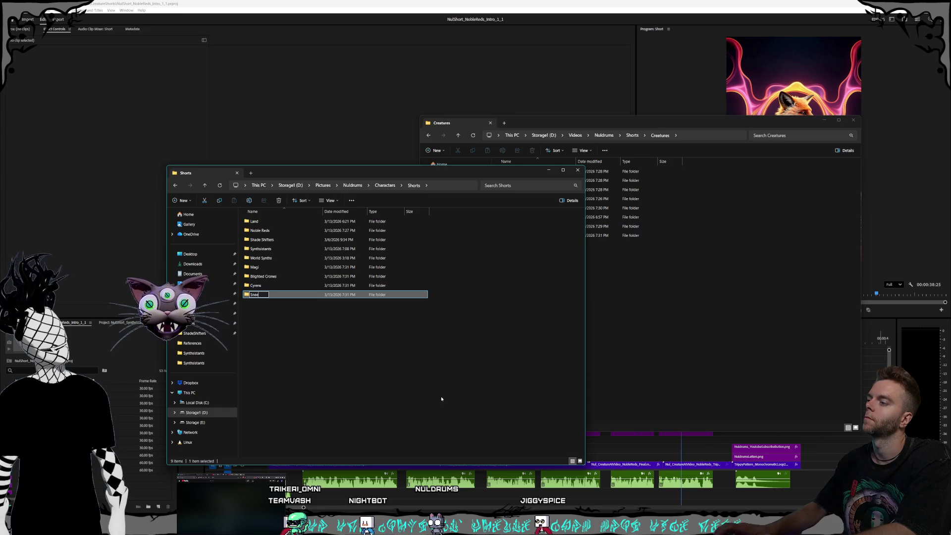
pyautogui.write('rlins')
pyautogui.press('Return')
# - Add Cyrens and Sneerlins folders to Creatures, then bring up the creature order notes
pyautogui.click(636, 304)
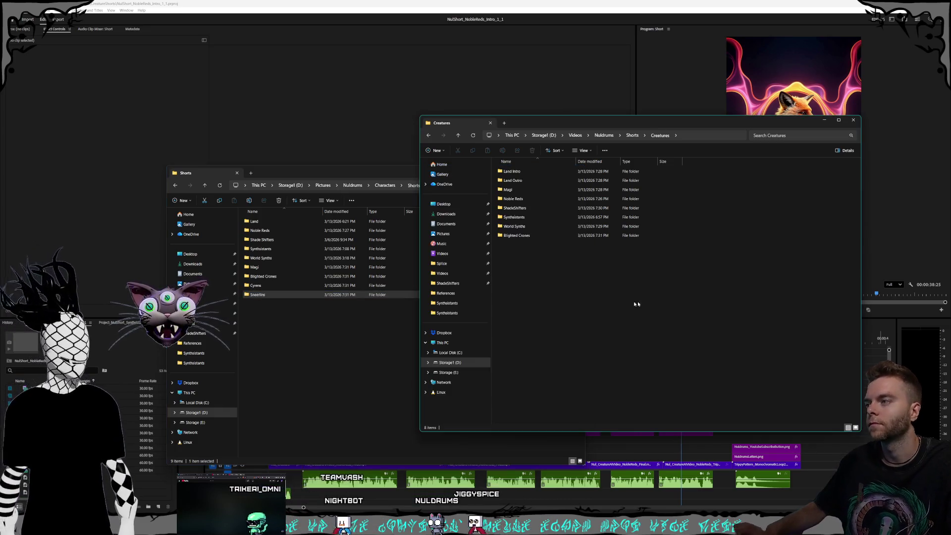
pyautogui.rightClick(557, 304)
pyautogui.moveTo(644, 355)
pyautogui.click(693, 358)
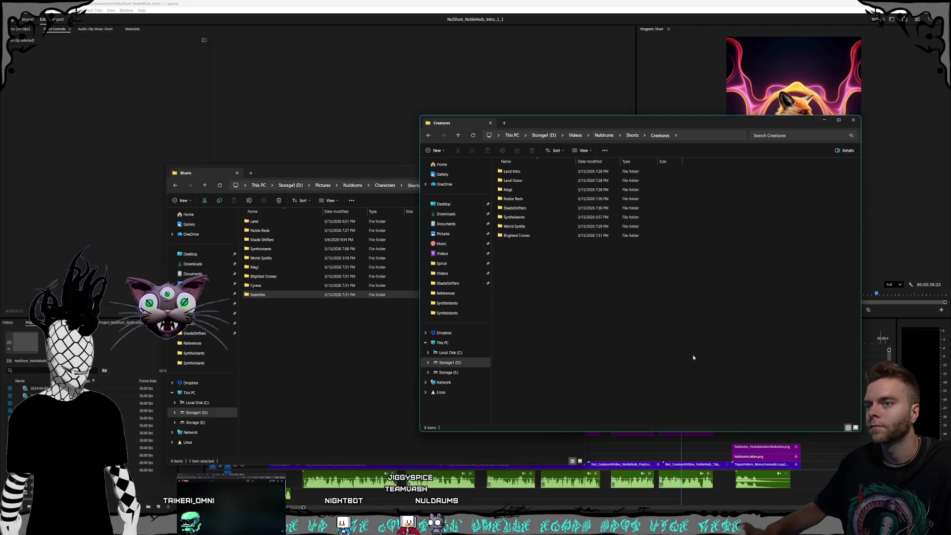
pyautogui.write('Cyrens')
pyautogui.click(673, 336)
pyautogui.rightClick(524, 274)
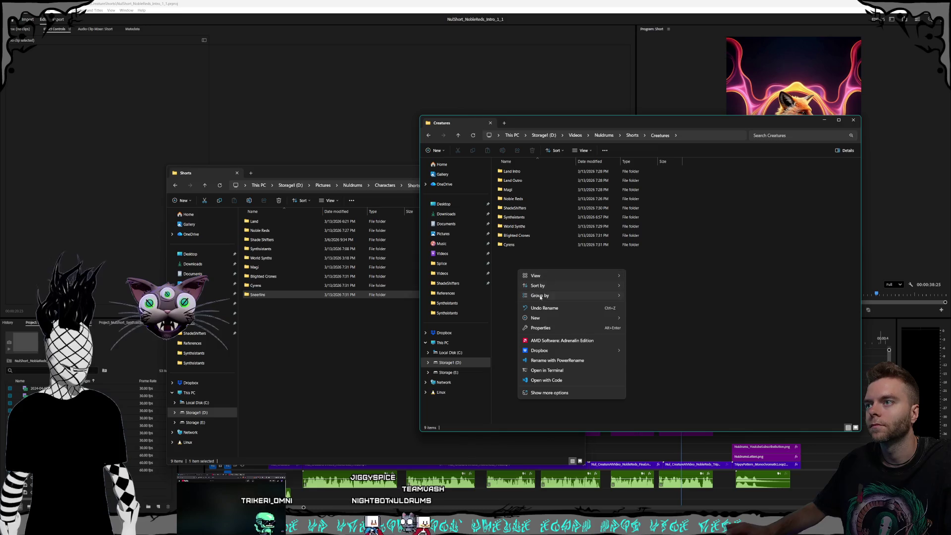
pyautogui.moveTo(551, 317)
pyautogui.click(639, 321)
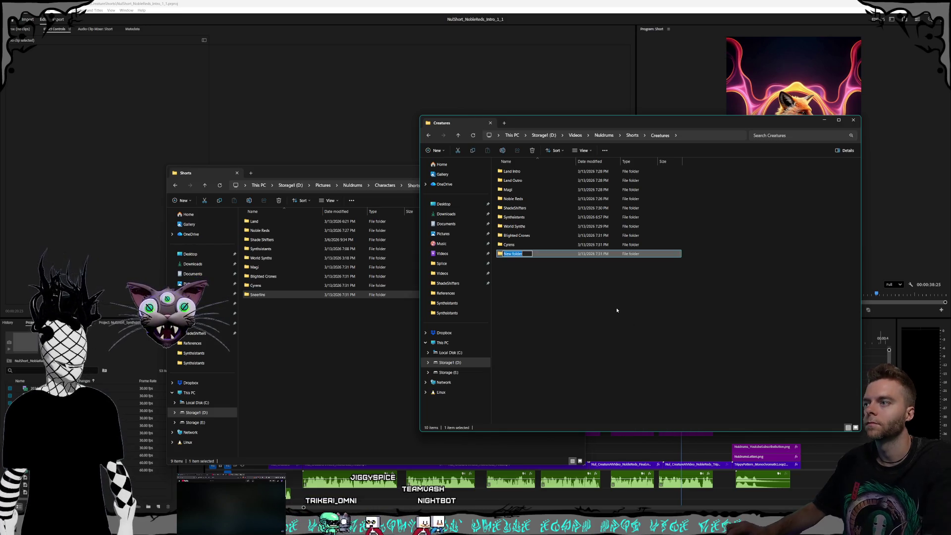
pyautogui.write('Sneerlins')
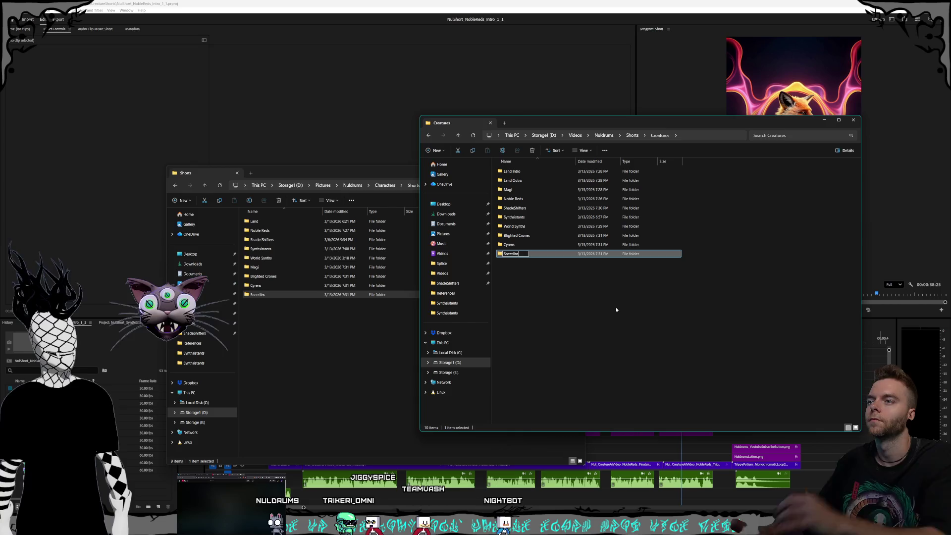
pyautogui.press('Return')
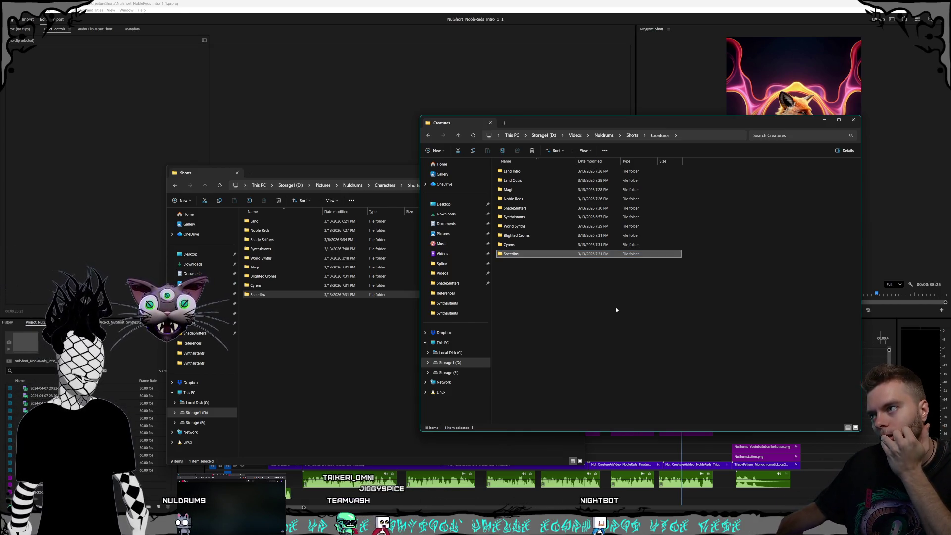
pyautogui.click(6, 444)
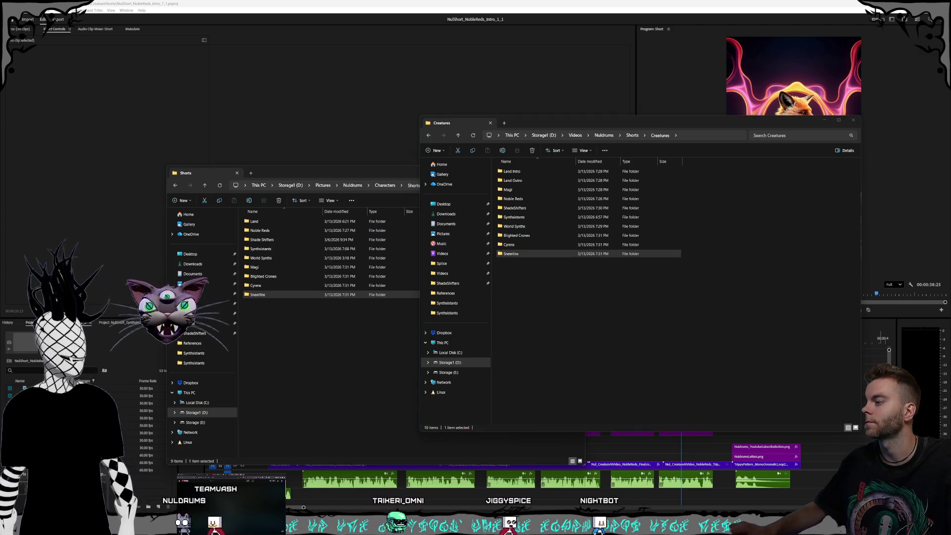
pyautogui.hotkey('alt', 'Tab')
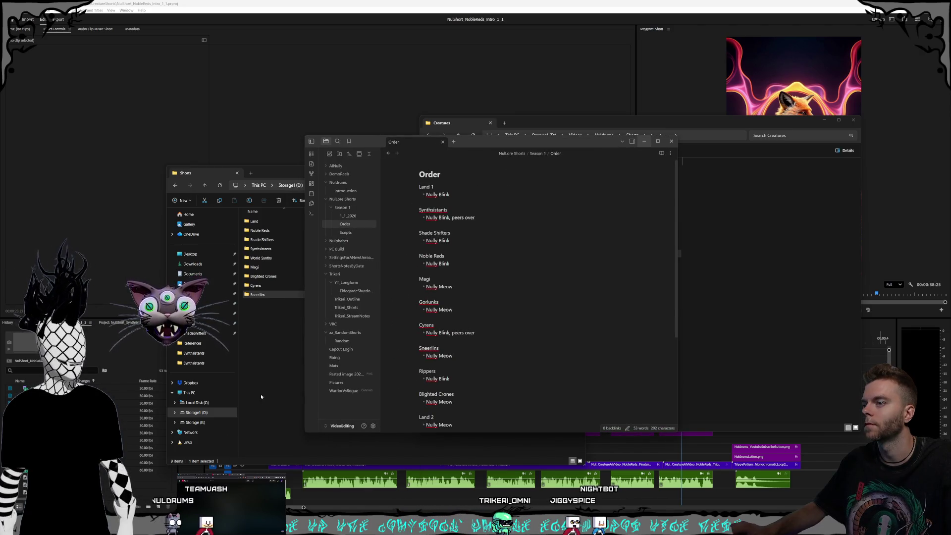
# - Add a Gorlunks folder to the Shorts folder
pyautogui.click(301, 356)
pyautogui.rightClick(298, 344)
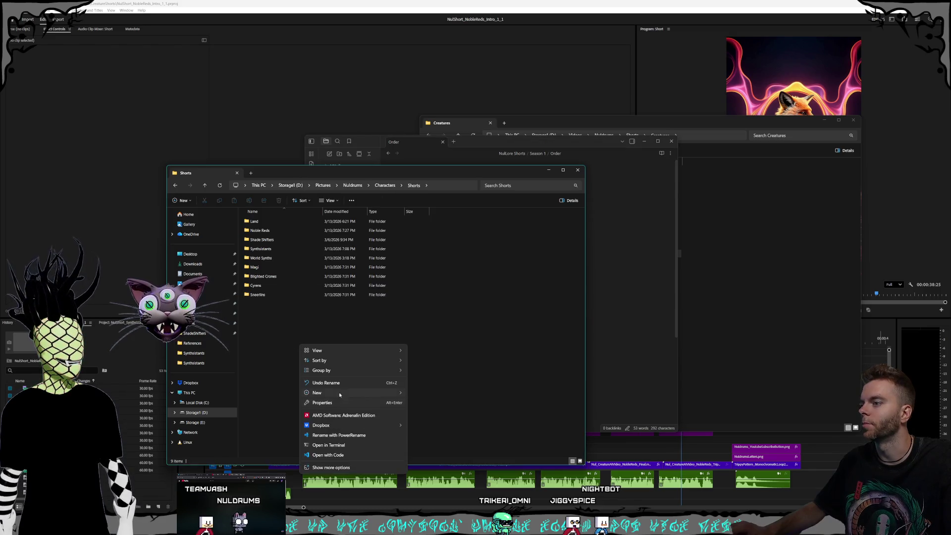
pyautogui.moveTo(389, 394)
pyautogui.click(422, 393)
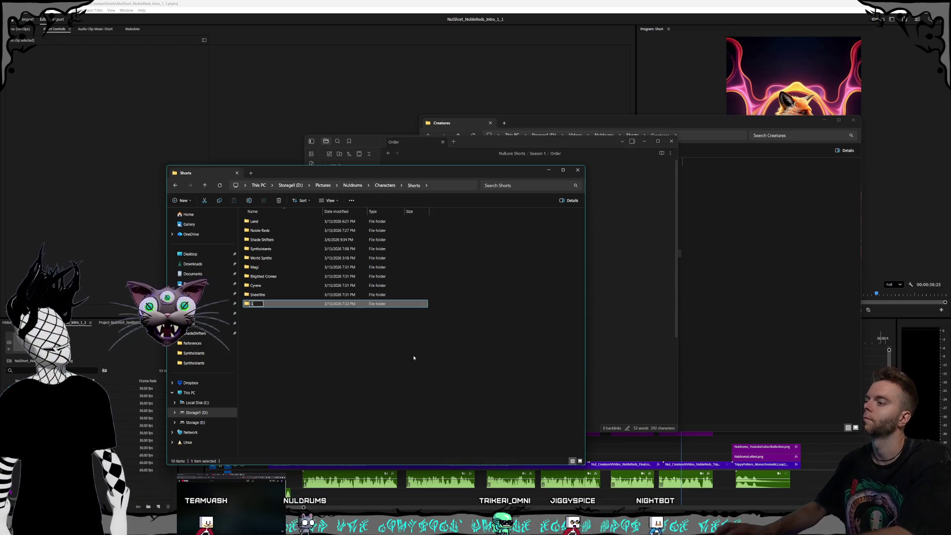
pyautogui.write('orlunks')
pyautogui.press('Return')
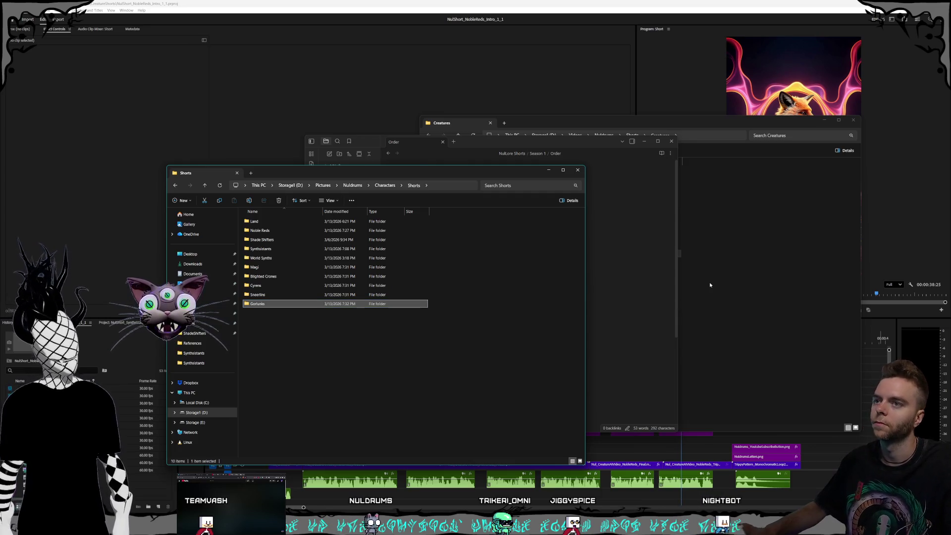
# - Add Rippers and Gorlunks folders to the Creatures folder
pyautogui.click(710, 285)
pyautogui.rightClick(532, 322)
pyautogui.moveTo(588, 370)
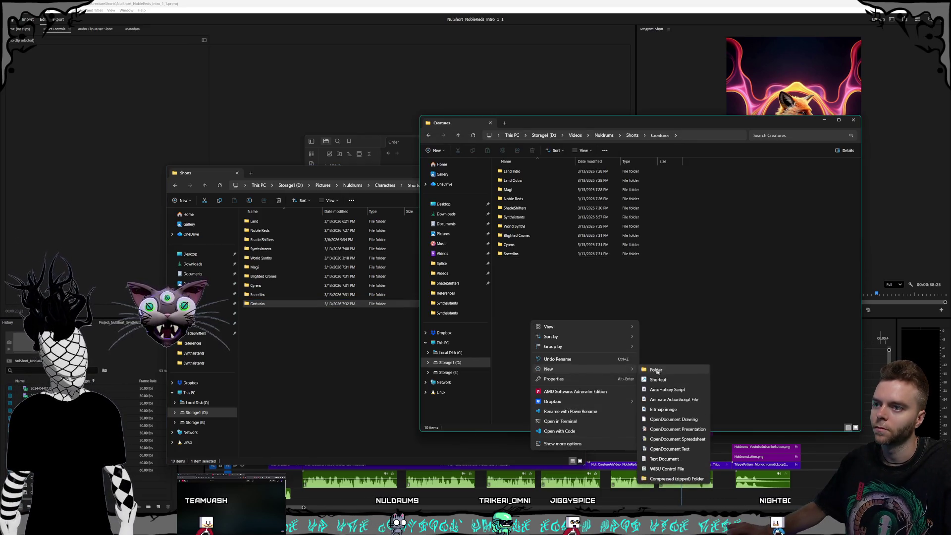
pyautogui.click(654, 372)
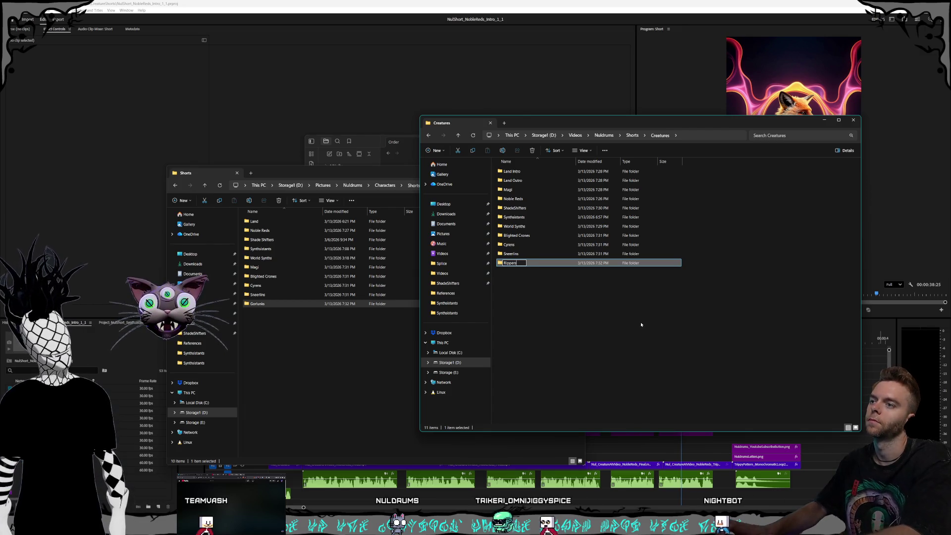
pyautogui.press('Return')
pyautogui.rightClick(542, 300)
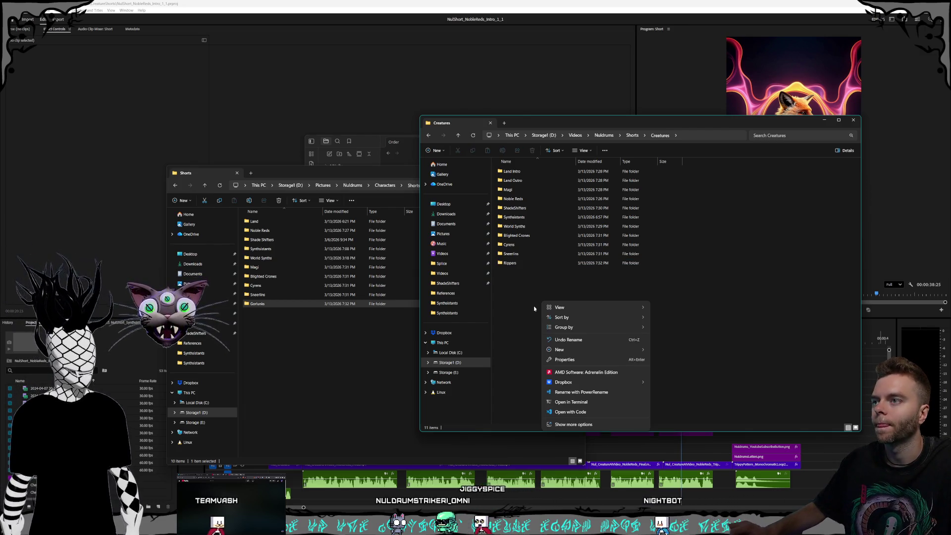
pyautogui.moveTo(575, 350)
pyautogui.click(659, 350)
pyautogui.write('Gor')
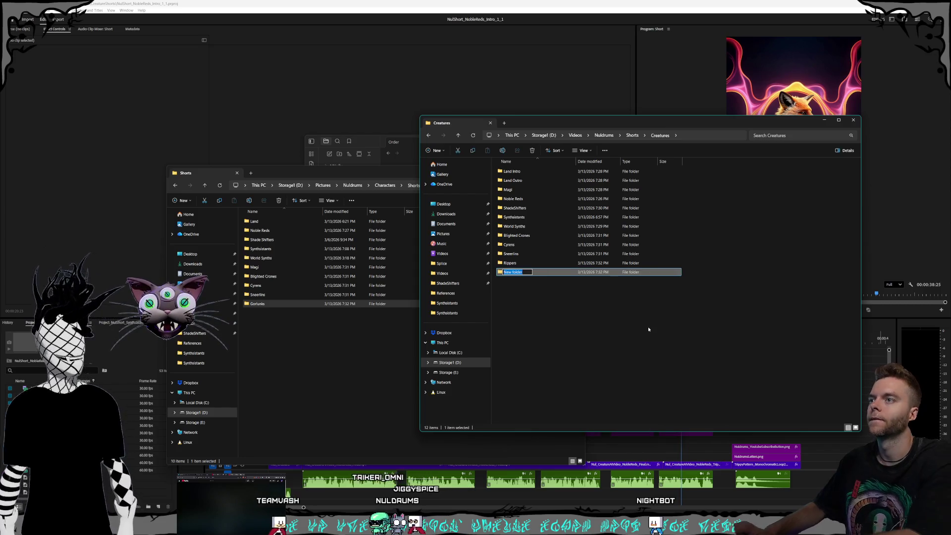
pyautogui.write('lunks')
pyautogui.press('Return')
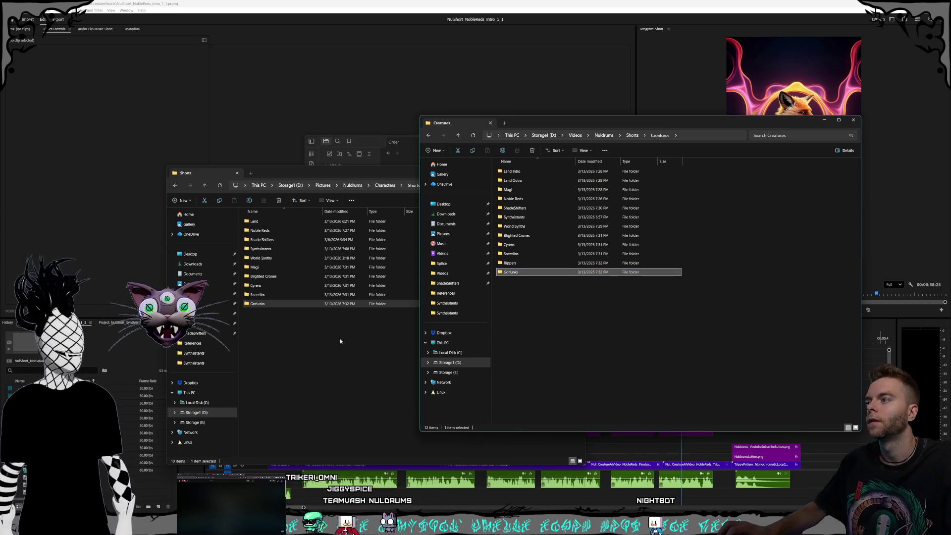
# - Add a Rippers folder to the Shorts folder
pyautogui.click(319, 345)
pyautogui.rightClick(305, 344)
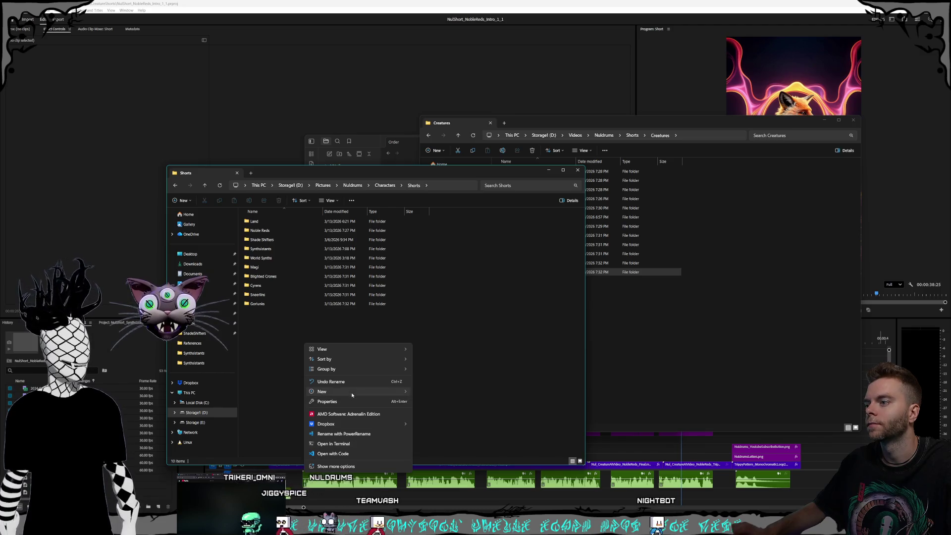
pyautogui.moveTo(377, 392)
pyautogui.click(431, 396)
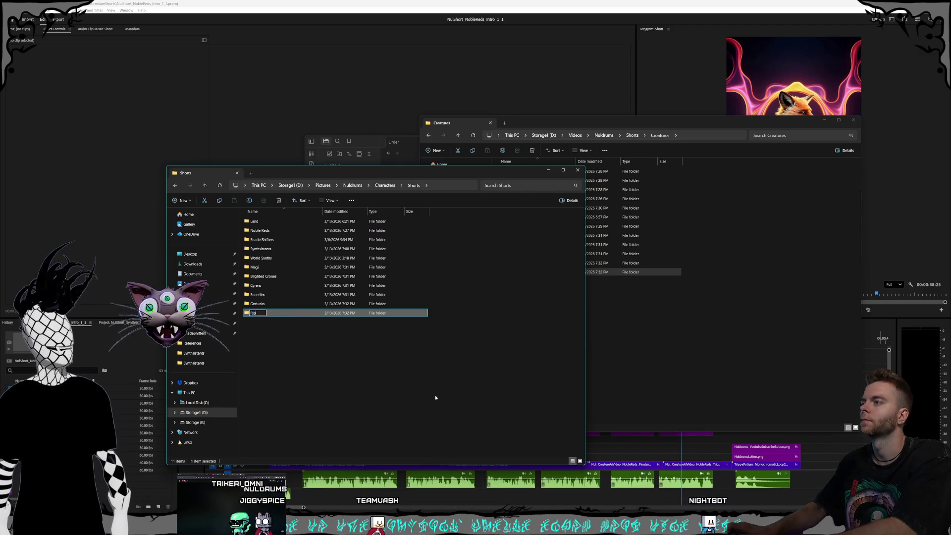
pyautogui.click(435, 395)
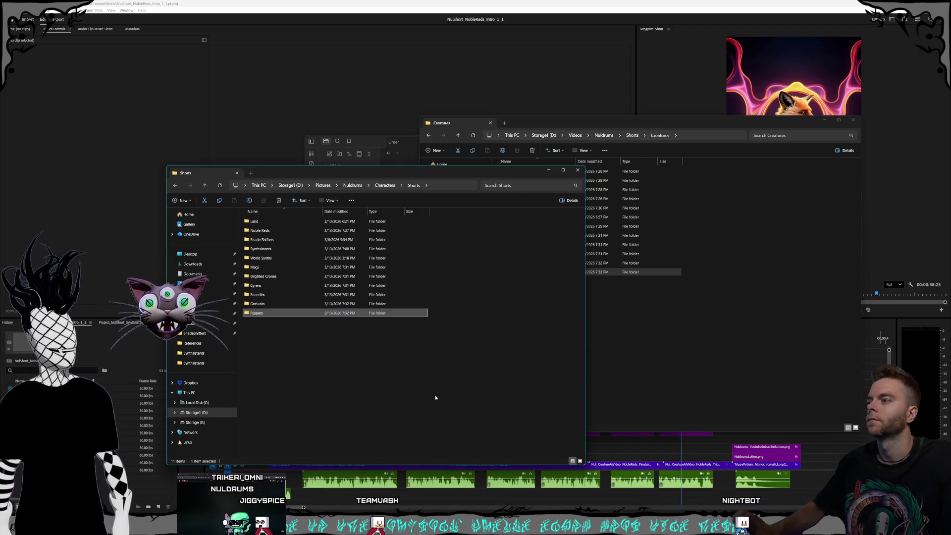
pyautogui.click(665, 341)
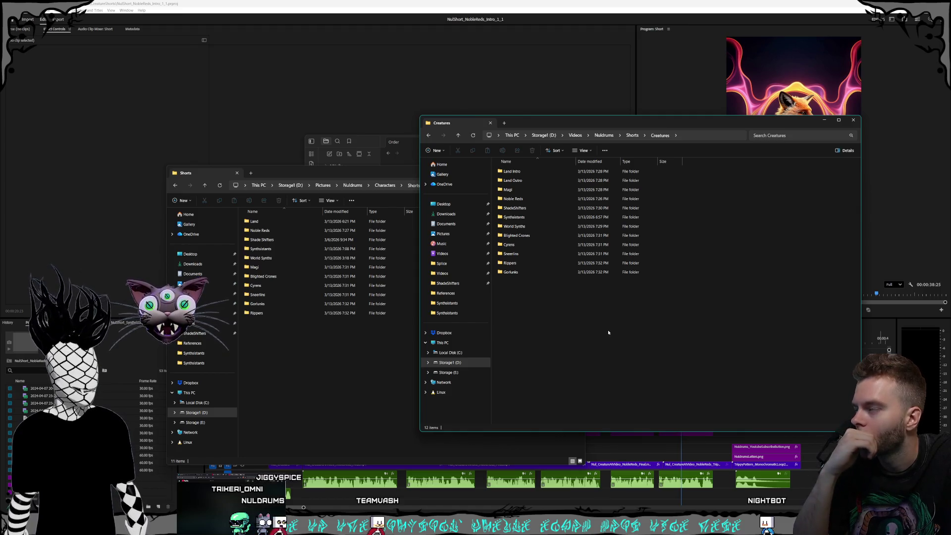
# - Rename the Land folder in Shorts to 'Land Intro'
pyautogui.click(259, 223)
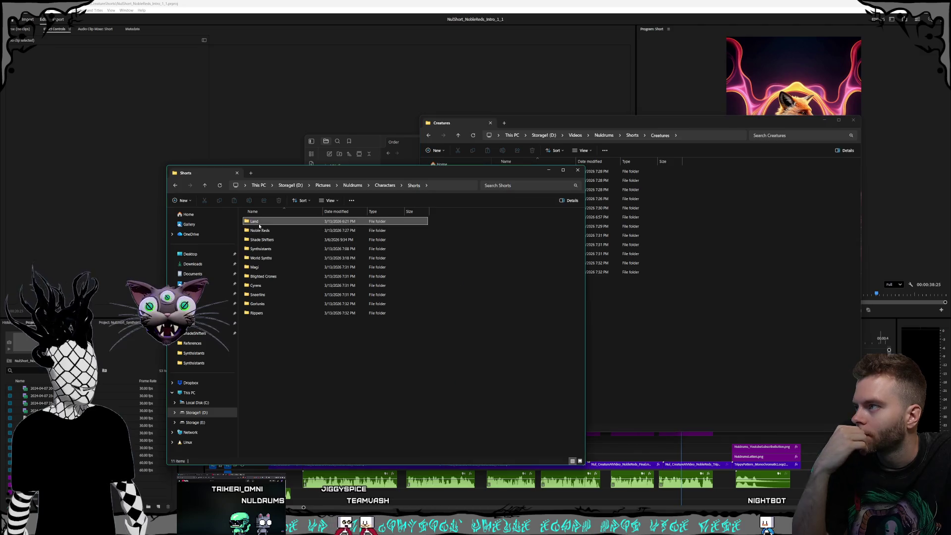
pyautogui.click(256, 223)
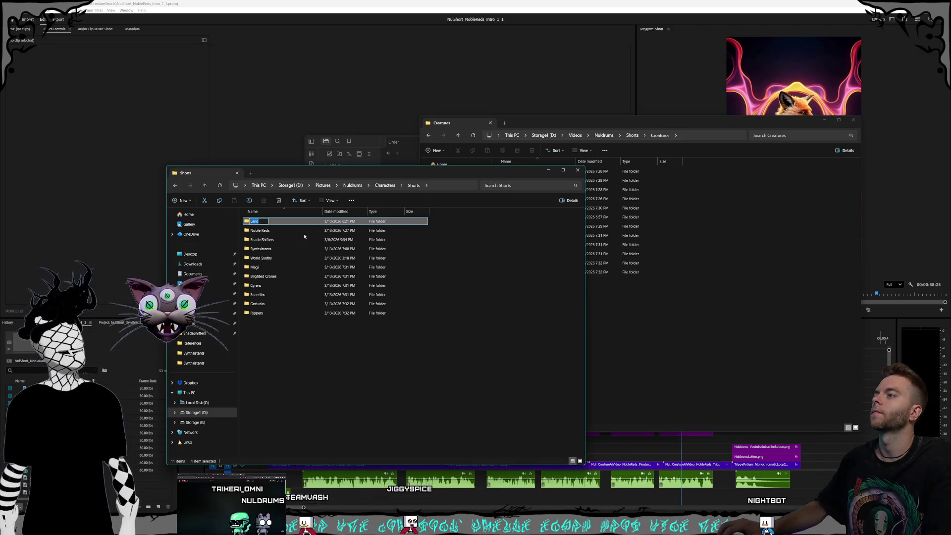
pyautogui.hotkey('ctrl', 'space')
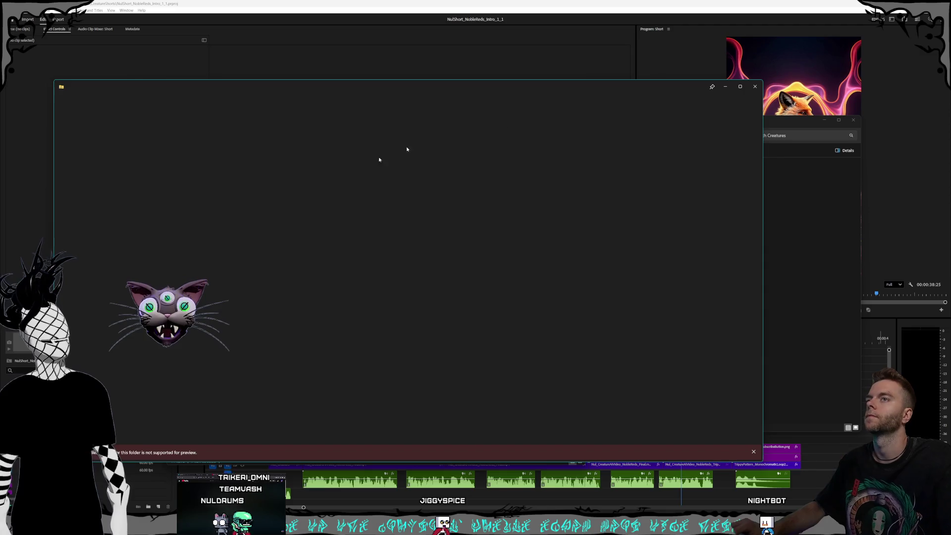
pyautogui.press('Escape')
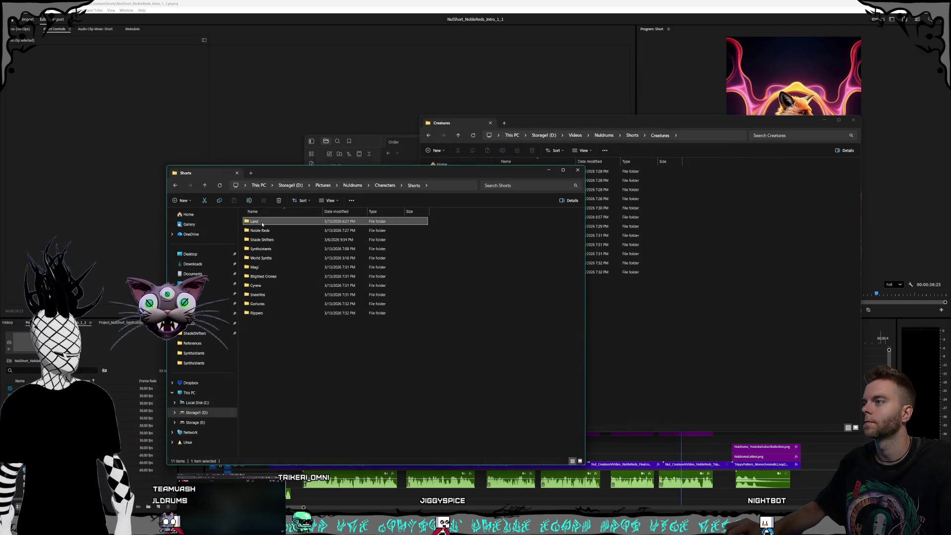
pyautogui.click(256, 221)
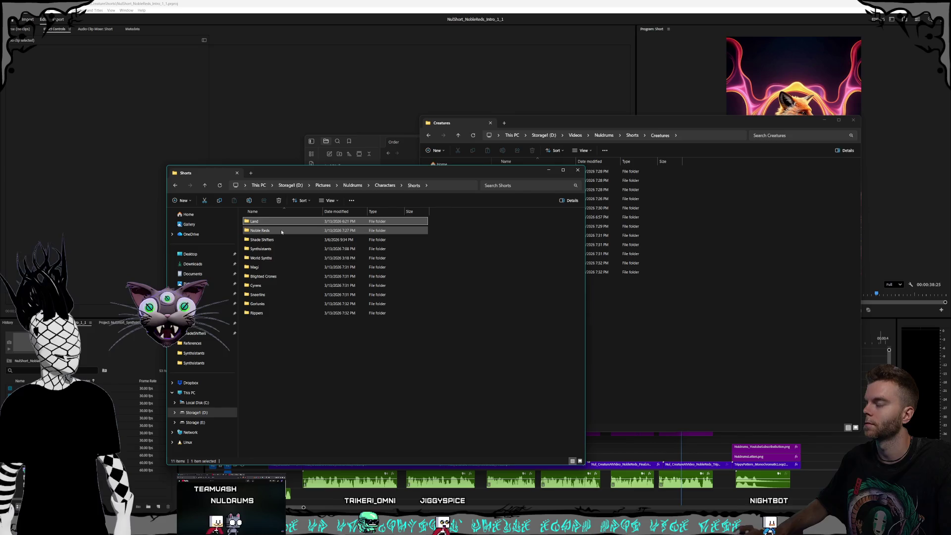
pyautogui.press('End')
pyautogui.write('Int')
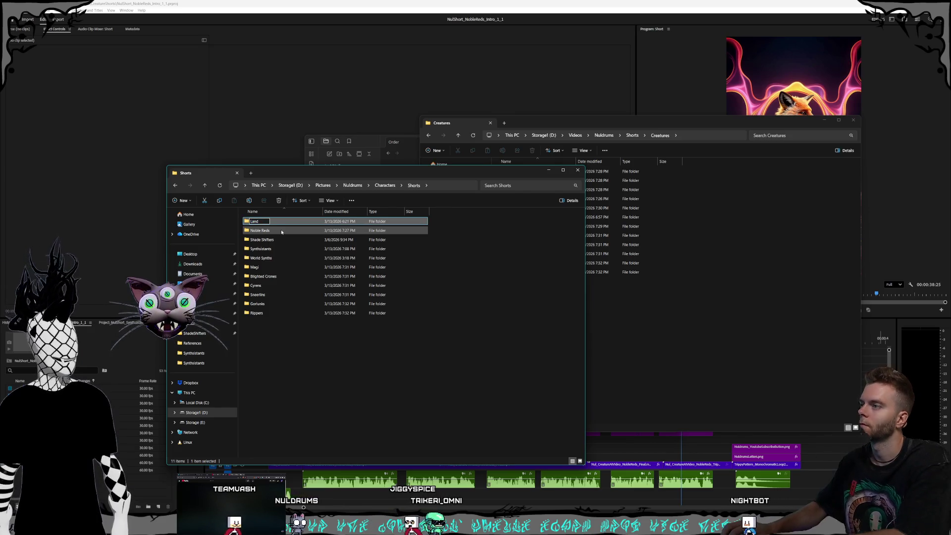
pyautogui.write('ro')
pyautogui.press('Return')
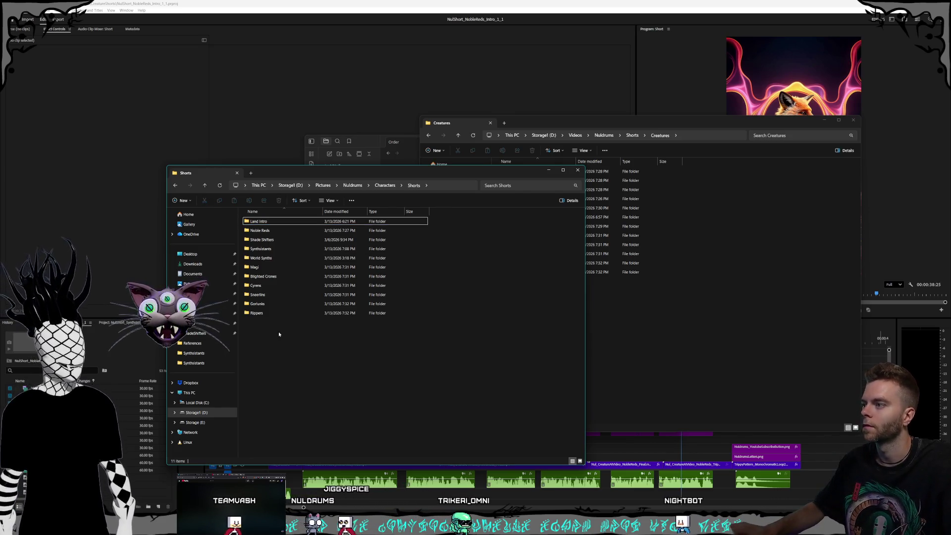
# - Create a new 'Land Outro' folder beside Land Intro in the Shorts folder
pyautogui.rightClick(279, 332)
pyautogui.moveTo(317, 382)
pyautogui.click(429, 385)
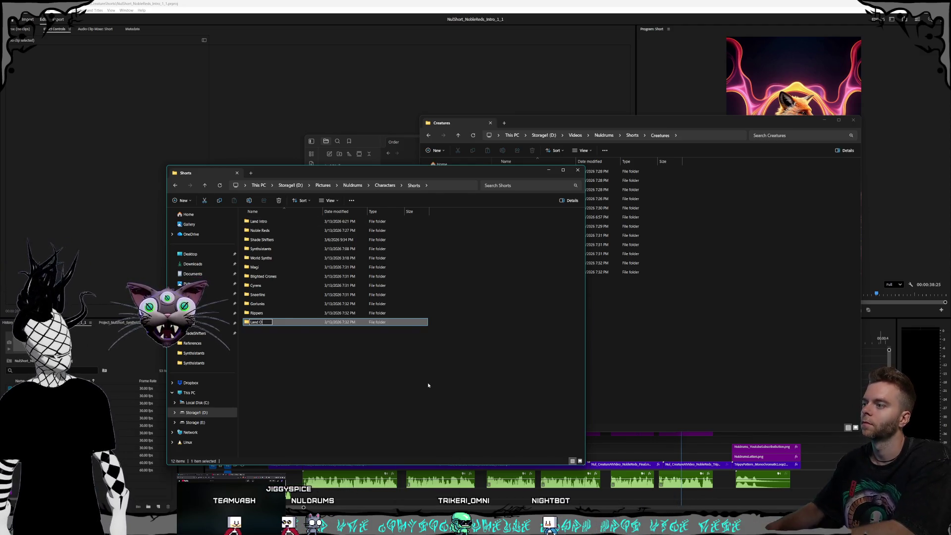
pyautogui.press('Return')
pyautogui.click(634, 350)
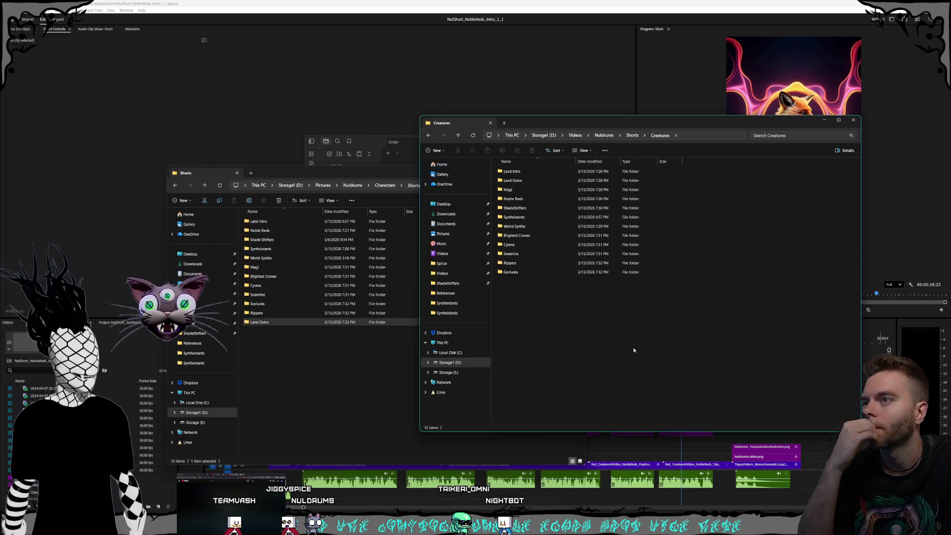
pyautogui.click(354, 373)
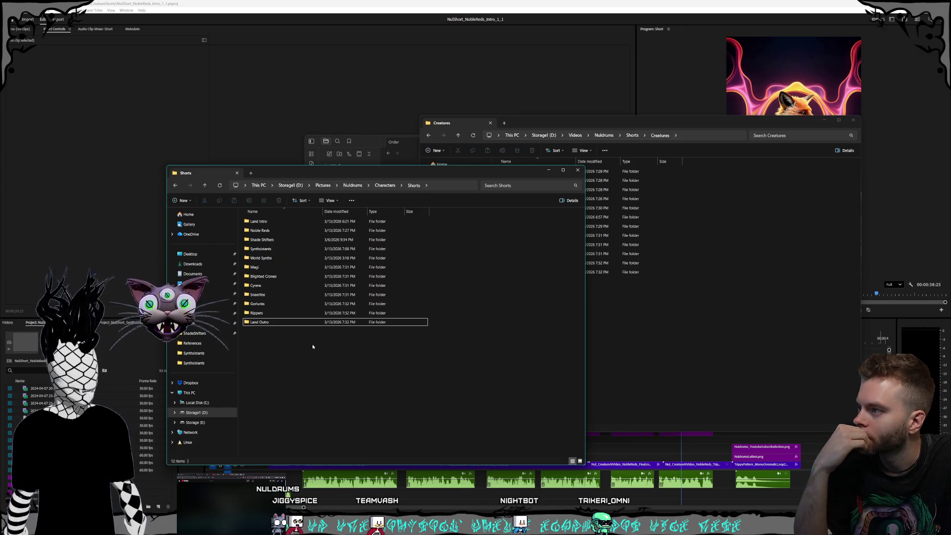
pyautogui.press('Up')
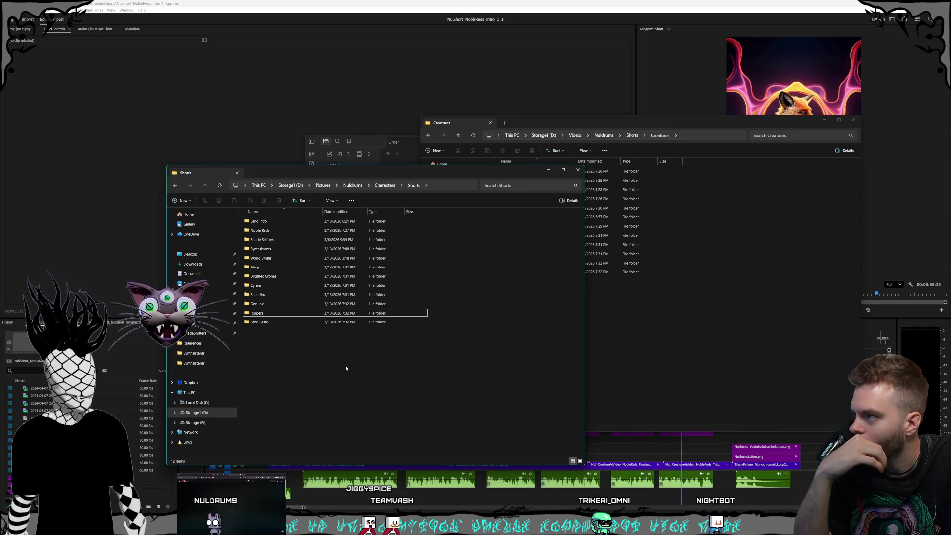
pyautogui.click(303, 224)
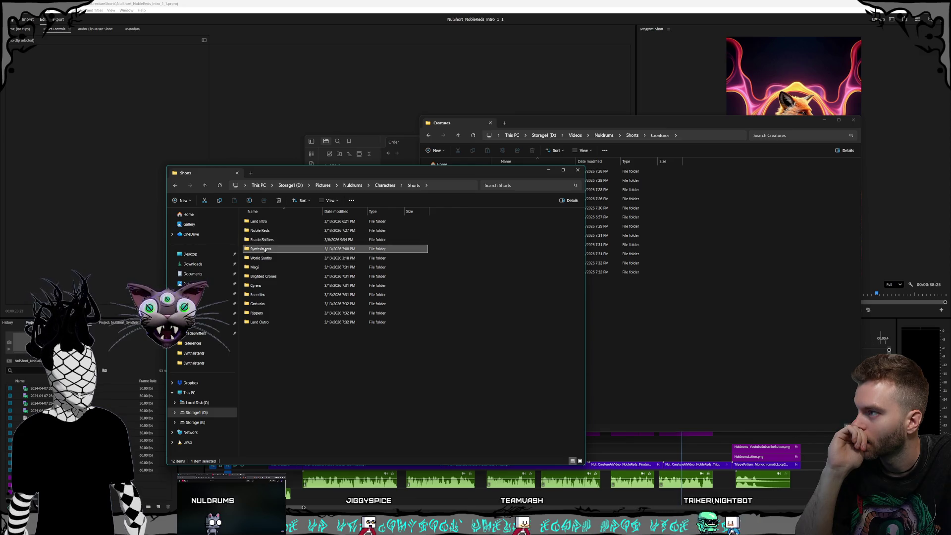
pyautogui.click(264, 267)
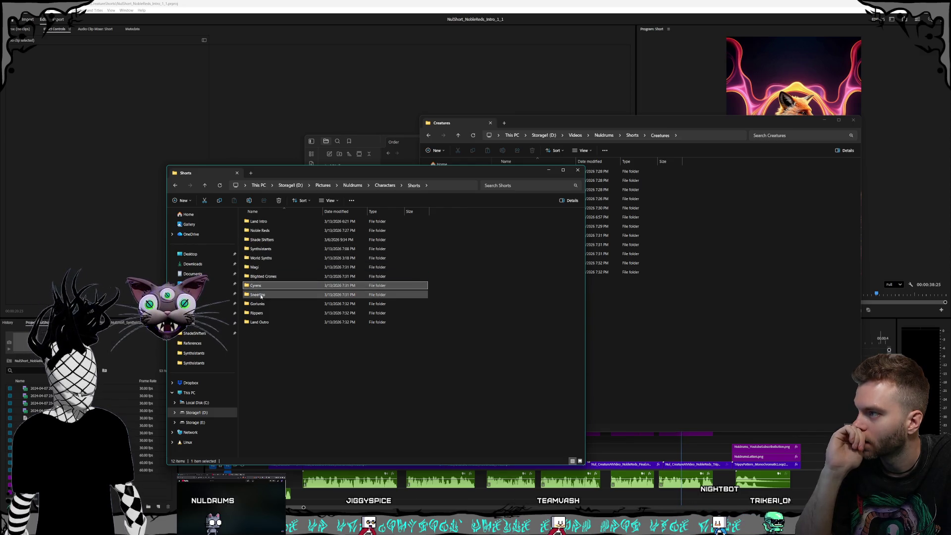
pyautogui.click(263, 314)
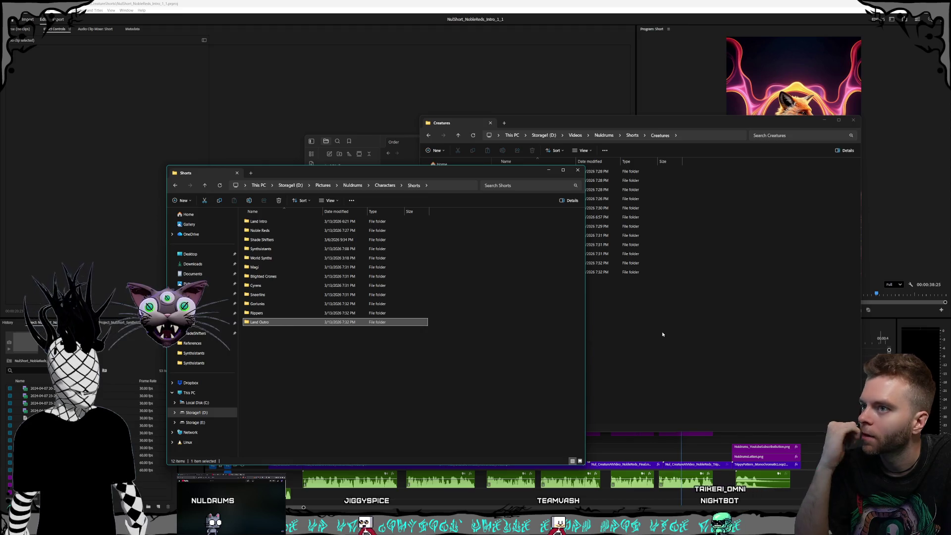
pyautogui.click(663, 335)
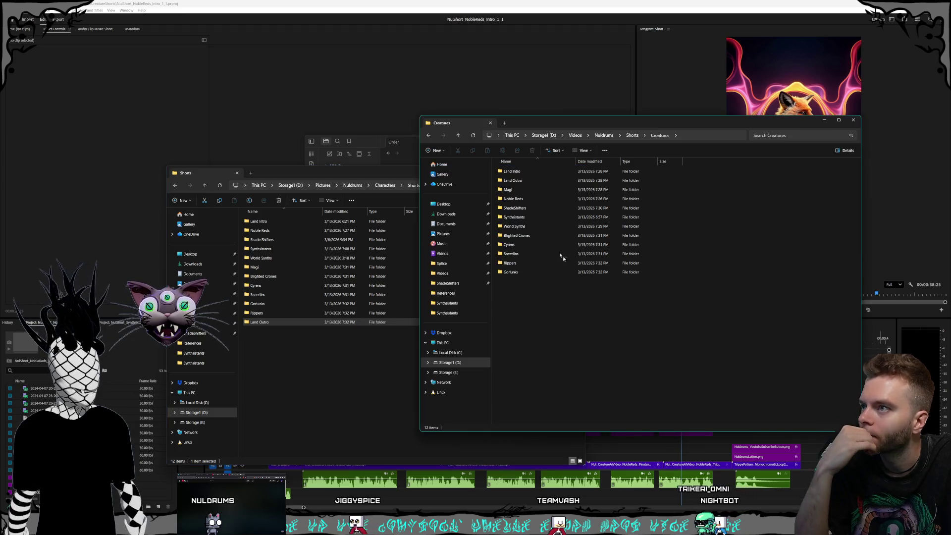
pyautogui.click(523, 199)
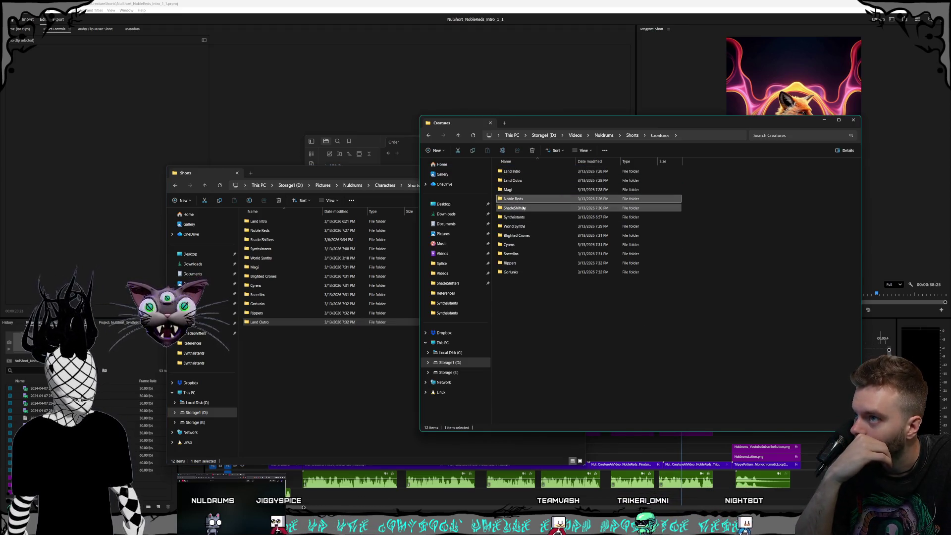
pyautogui.click(516, 236)
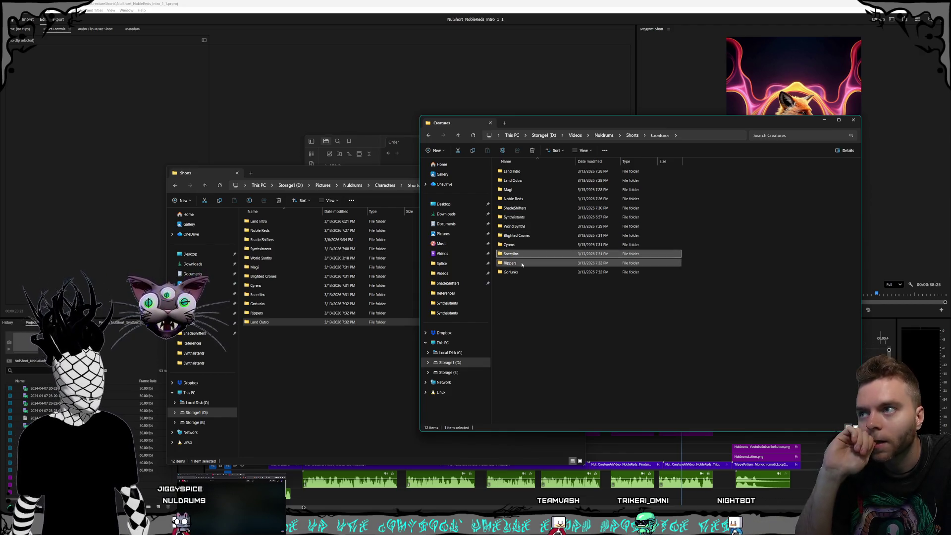
pyautogui.click(549, 332)
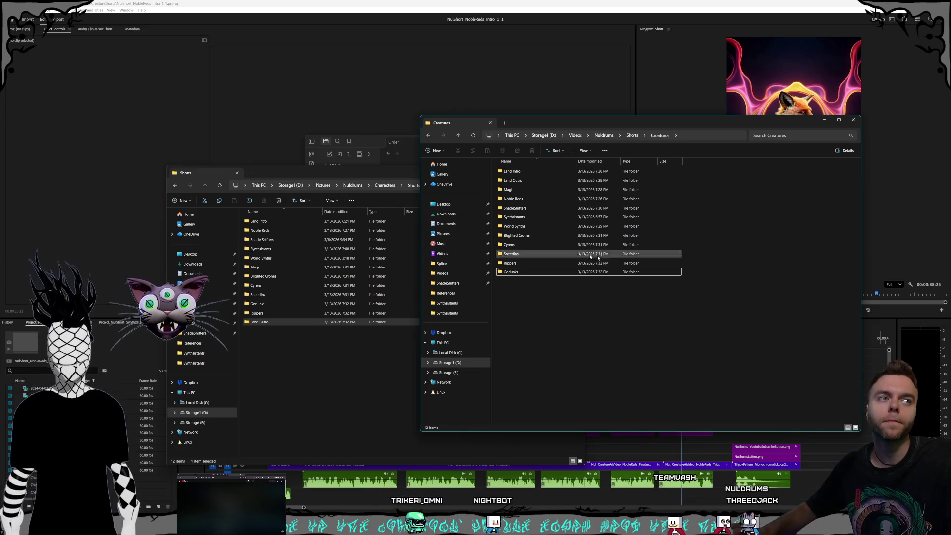
# - Play the Noble Reds short in Premiere from the start through to its Nuldrums subscribe end card
pyautogui.click(327, 357)
pyautogui.moveTo(355, 179); pyautogui.dragTo(362, 169)
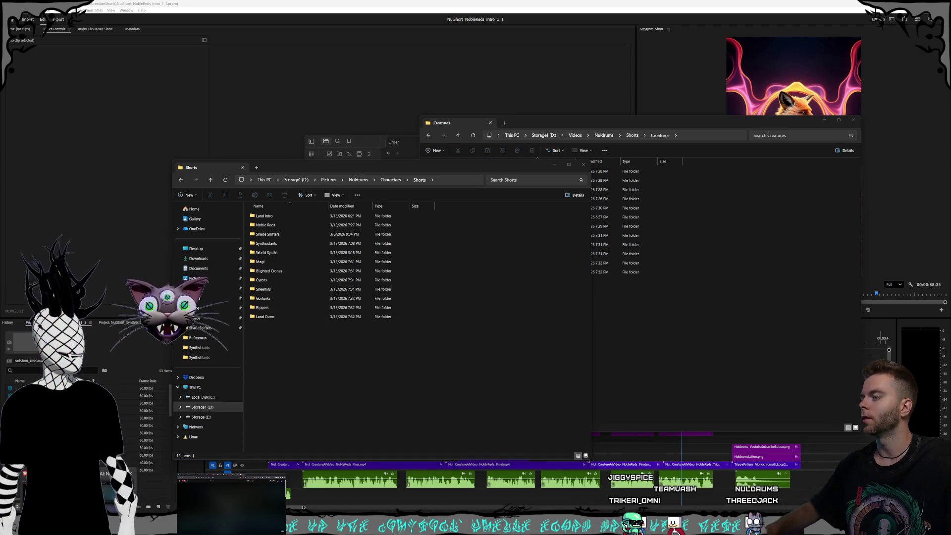
pyautogui.hotkey('alt', 'Tab')
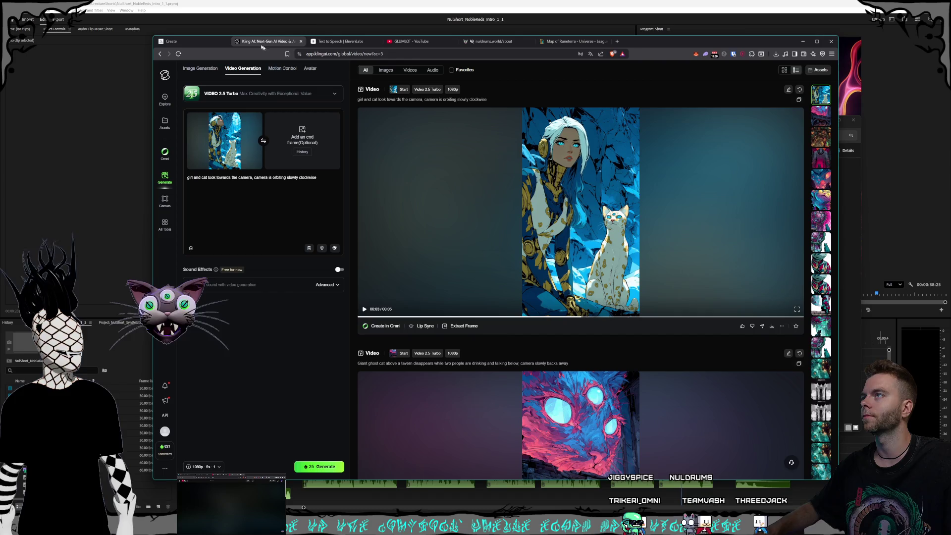
pyautogui.hotkey('alt', 'Tab')
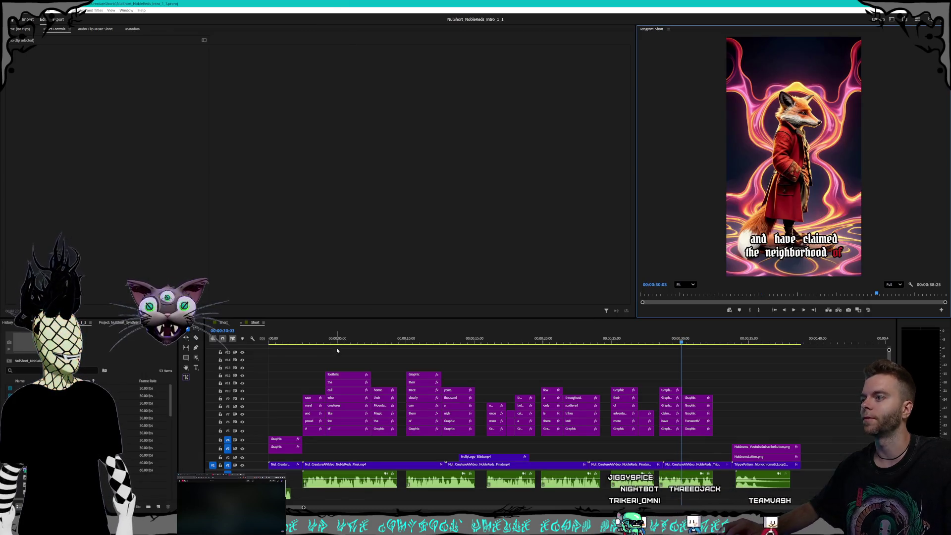
pyautogui.click(225, 322)
pyautogui.press('Home')
pyautogui.press('space')
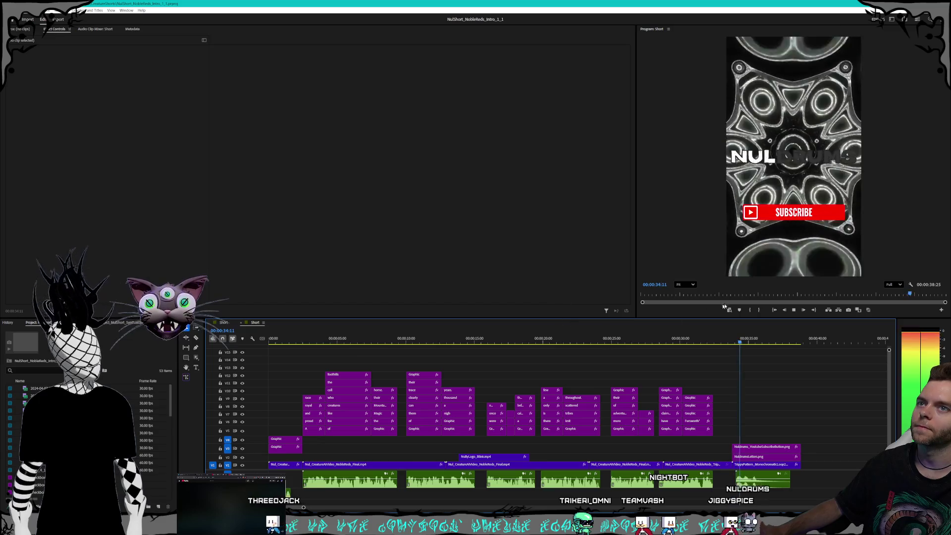
pyautogui.press('space')
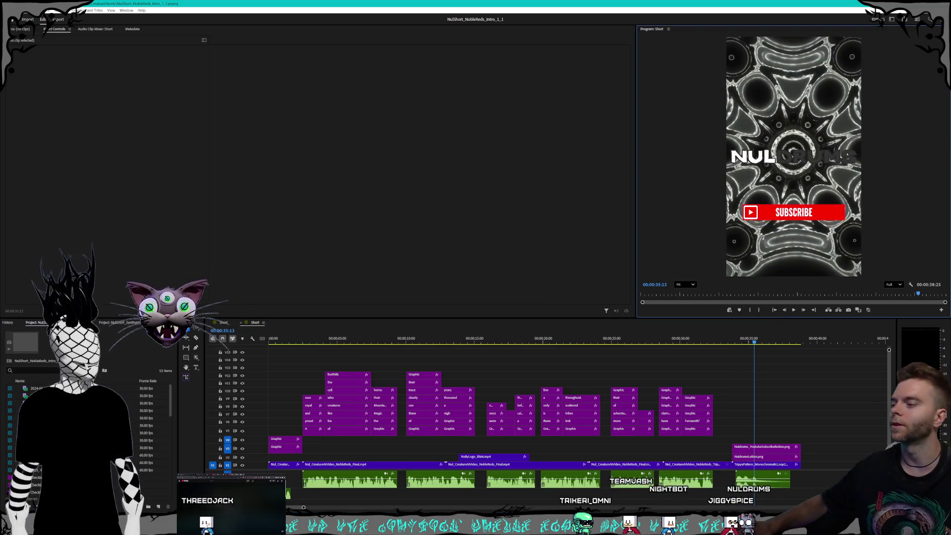
pyautogui.hotkey('alt', 'Tab')
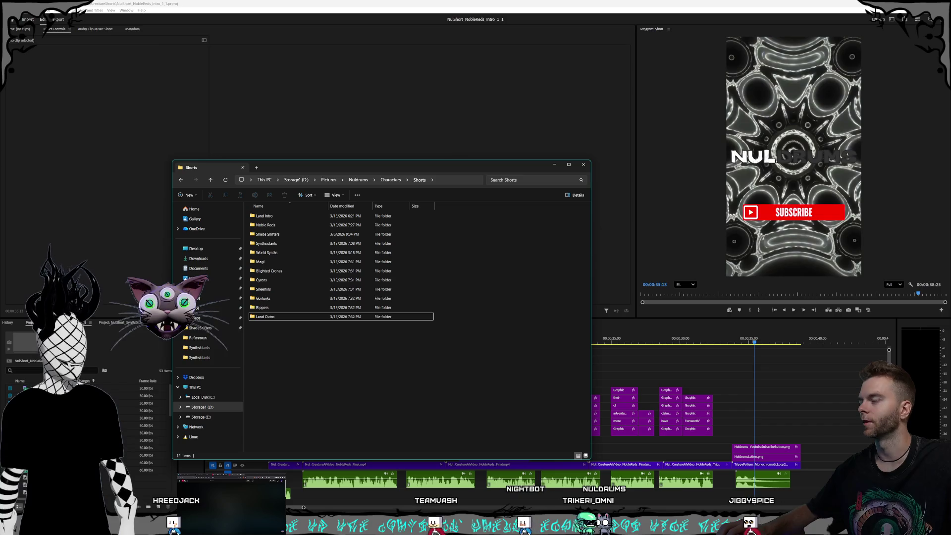
# - From Land Outro, browse up to Nuldrums and back down into Shorts > Creatures
pyautogui.hotkey('alt', 'Tab')
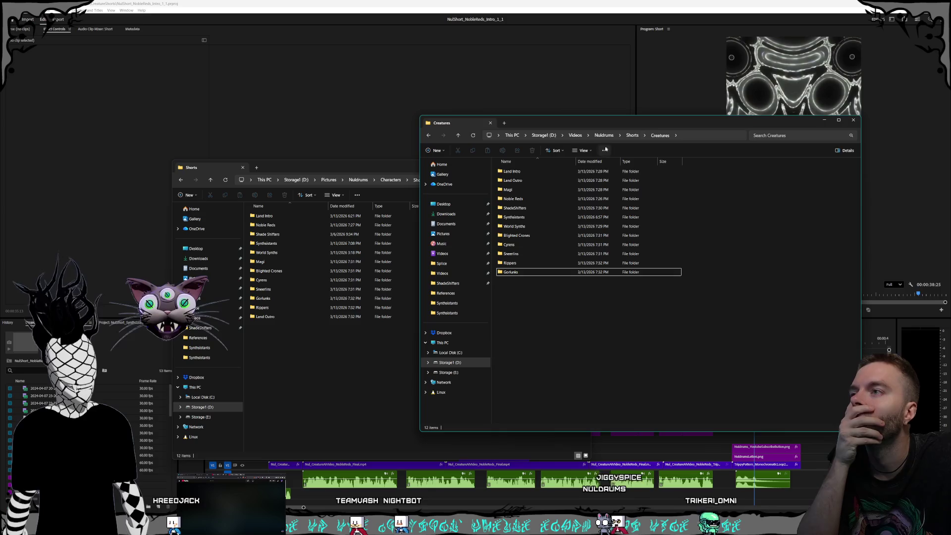
pyautogui.hotkey('ctrl', 'a')
pyautogui.press('Delete')
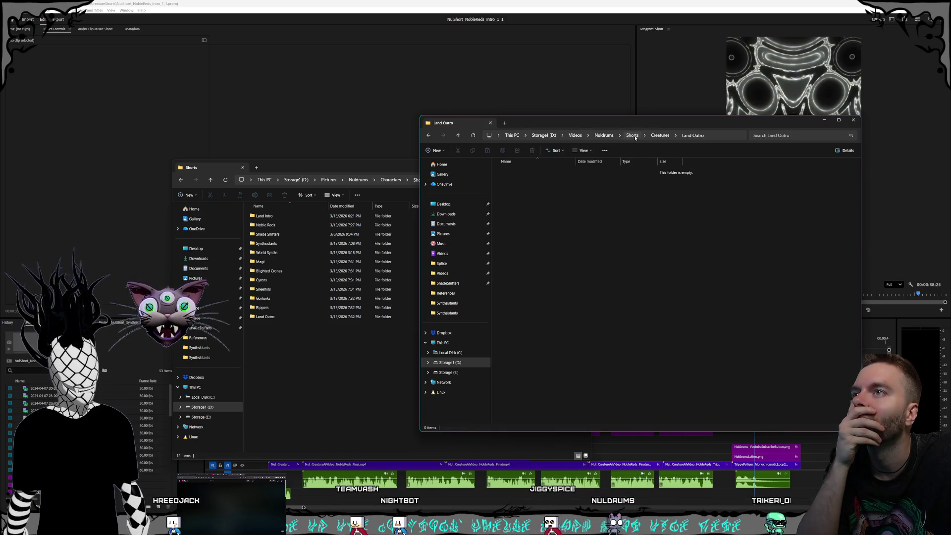
pyautogui.click(635, 136)
pyautogui.click(602, 136)
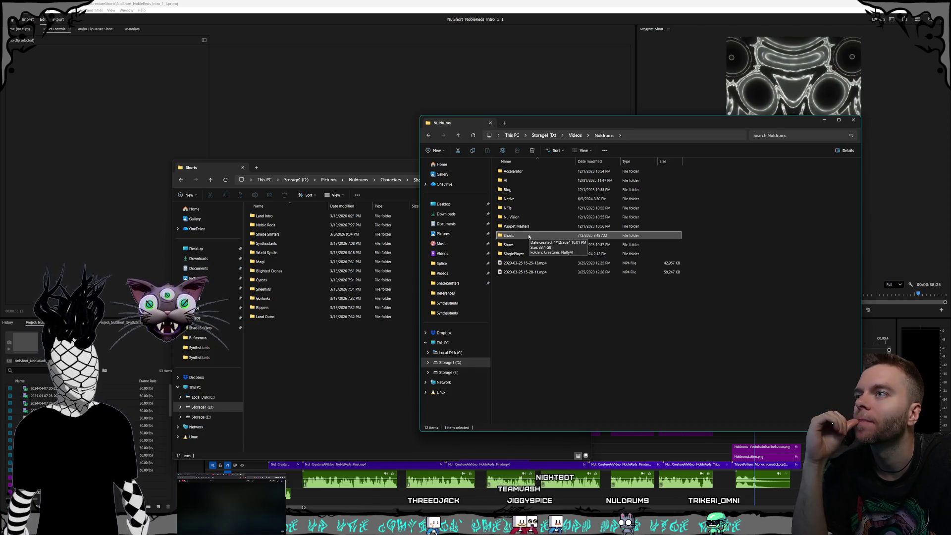
pyautogui.doubleClick(529, 236)
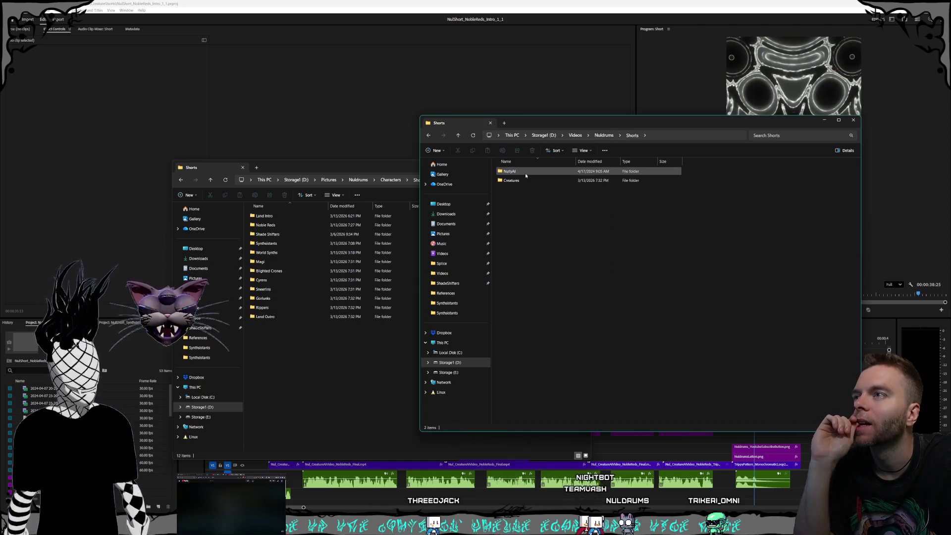
pyautogui.doubleClick(527, 180)
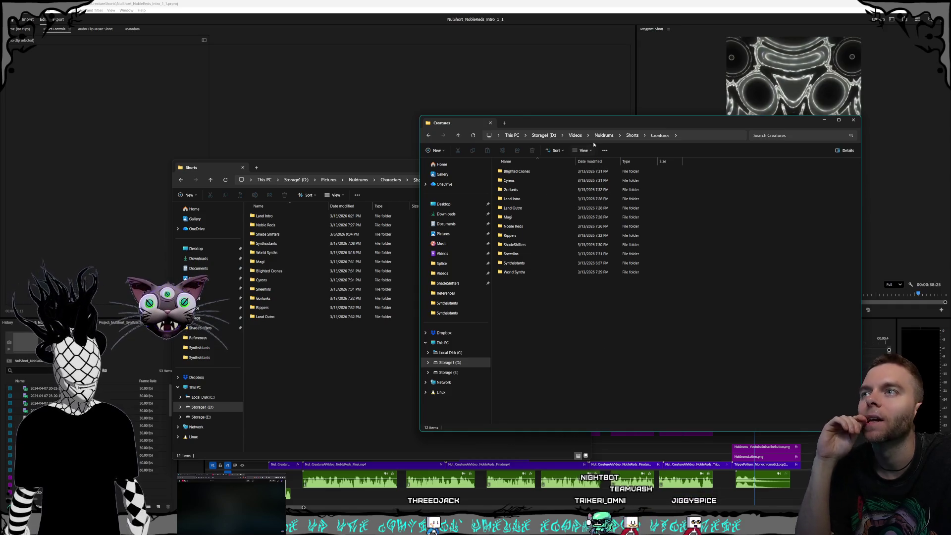
# - Go up to Storage1 (D:), peek into Visual Productions, and return to the drive root
pyautogui.click(575, 135)
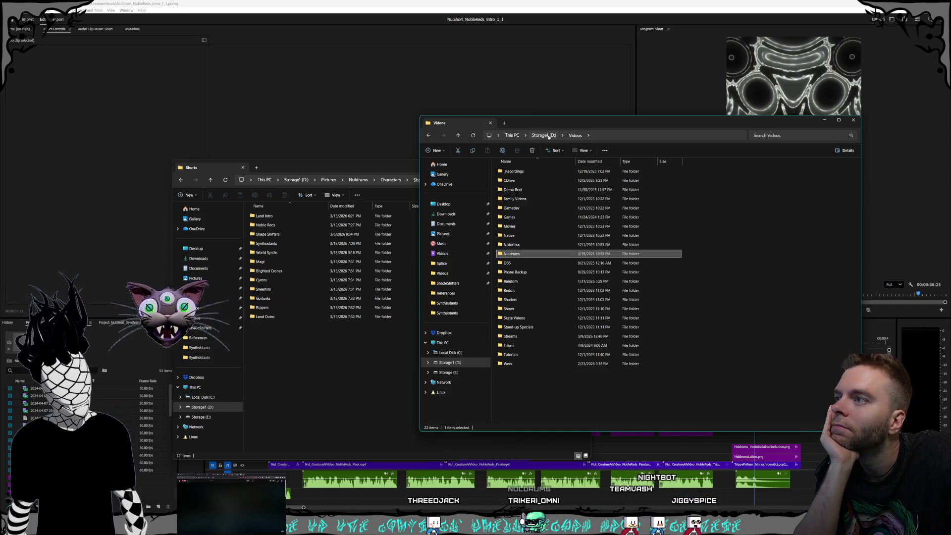
pyautogui.click(544, 135)
pyautogui.doubleClick(540, 299)
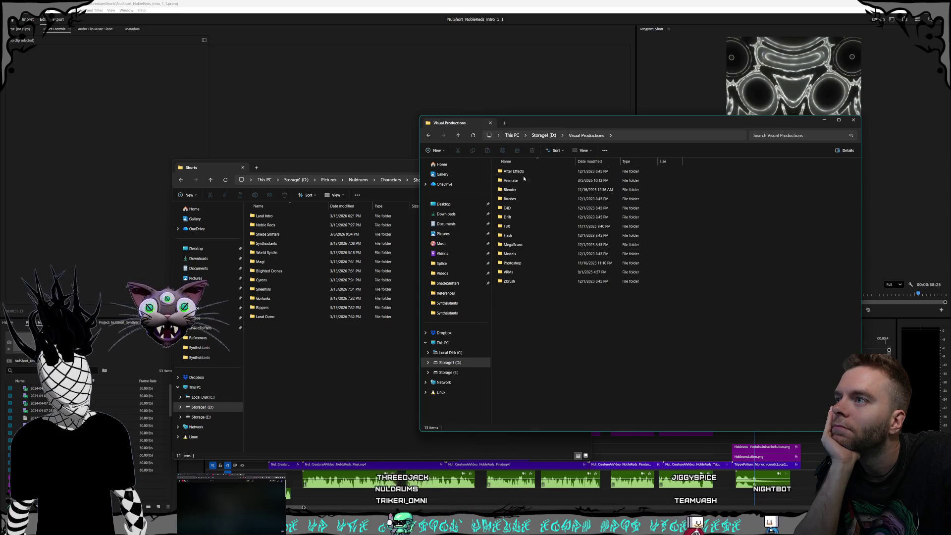
pyautogui.click(543, 135)
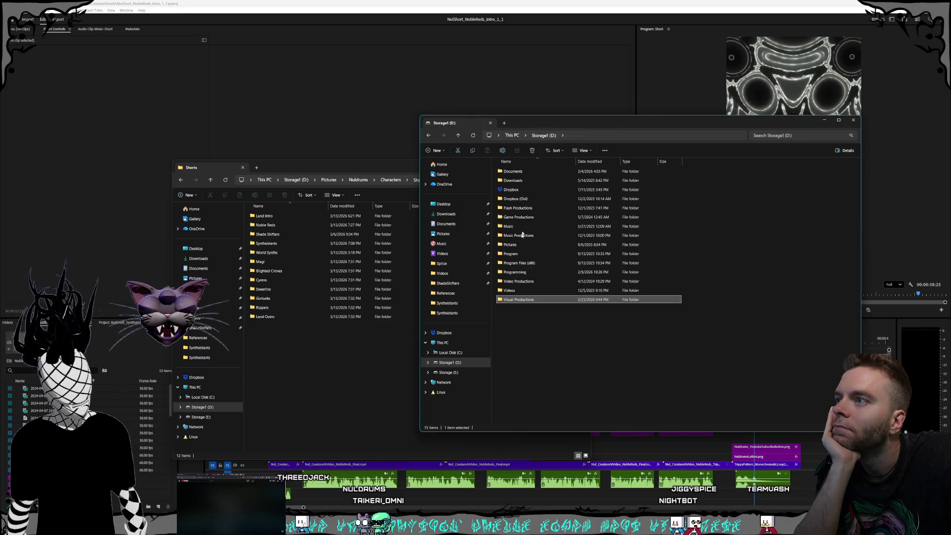
# - Look into Video Productions > Nuldrums > CreatureShorts, then return to Storage1 (D:)
pyautogui.doubleClick(528, 282)
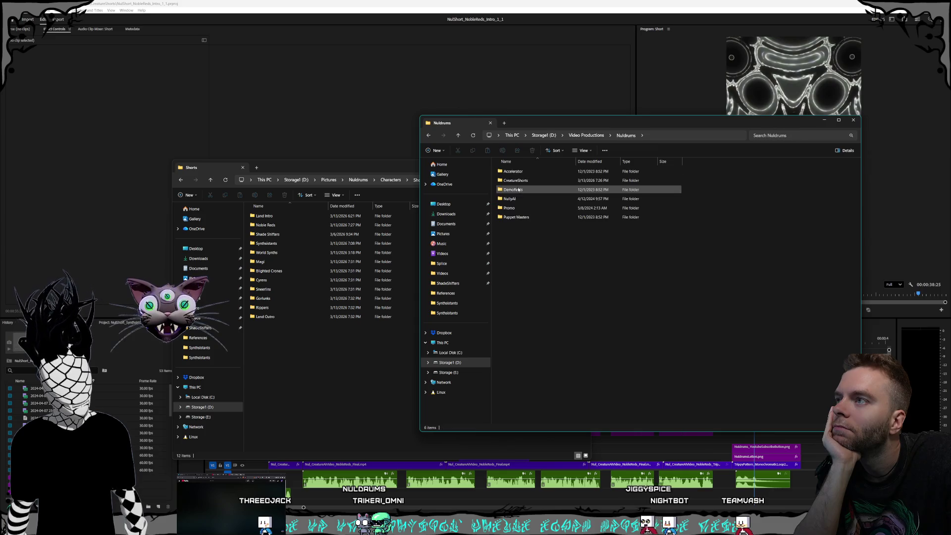
pyautogui.doubleClick(518, 190)
pyautogui.doubleClick(521, 181)
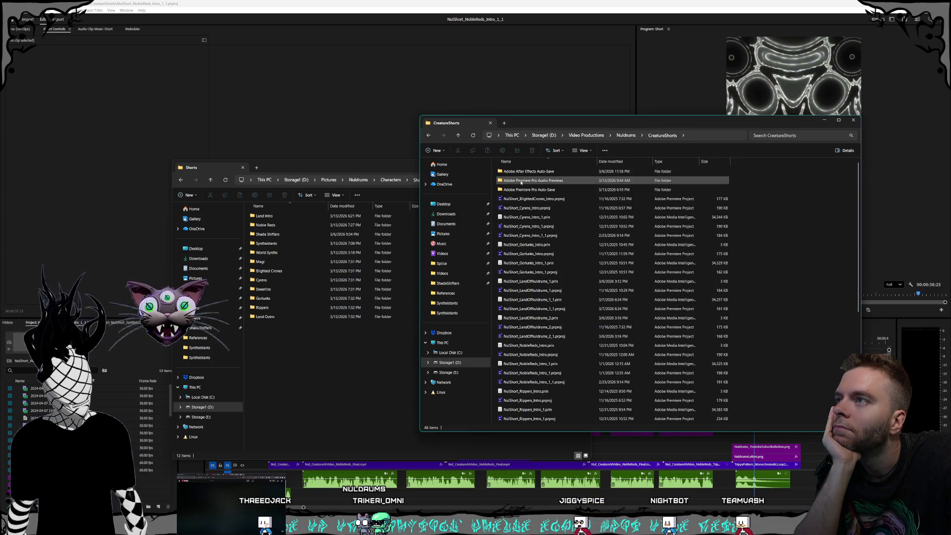
pyautogui.click(624, 135)
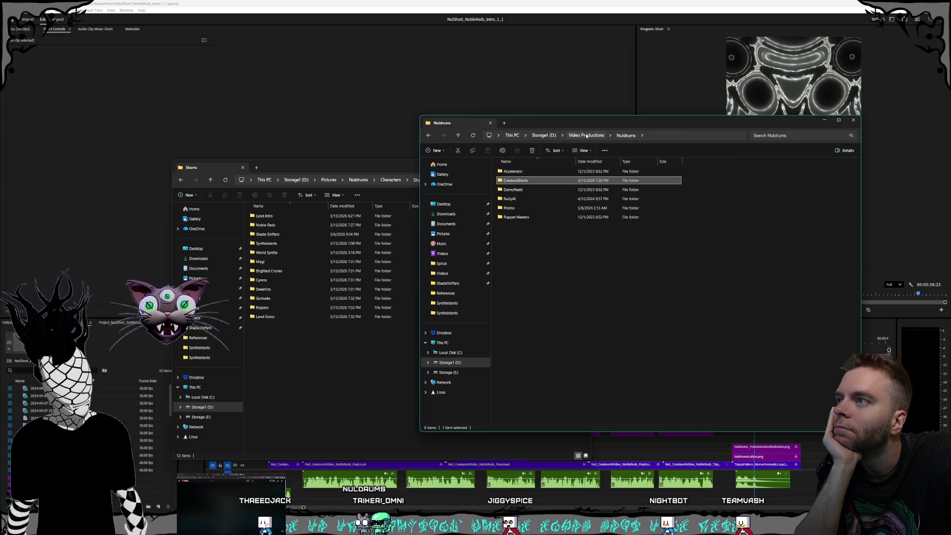
pyautogui.click(586, 135)
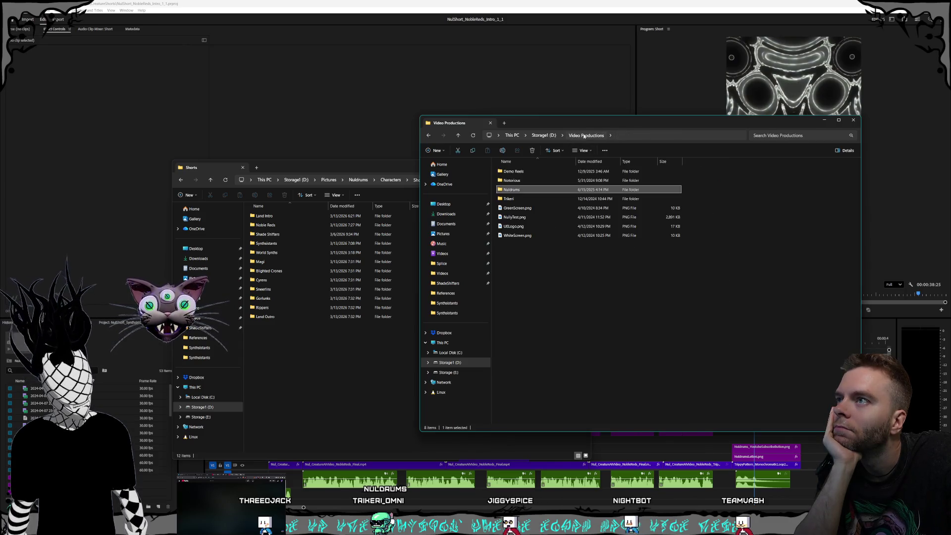
pyautogui.click(542, 135)
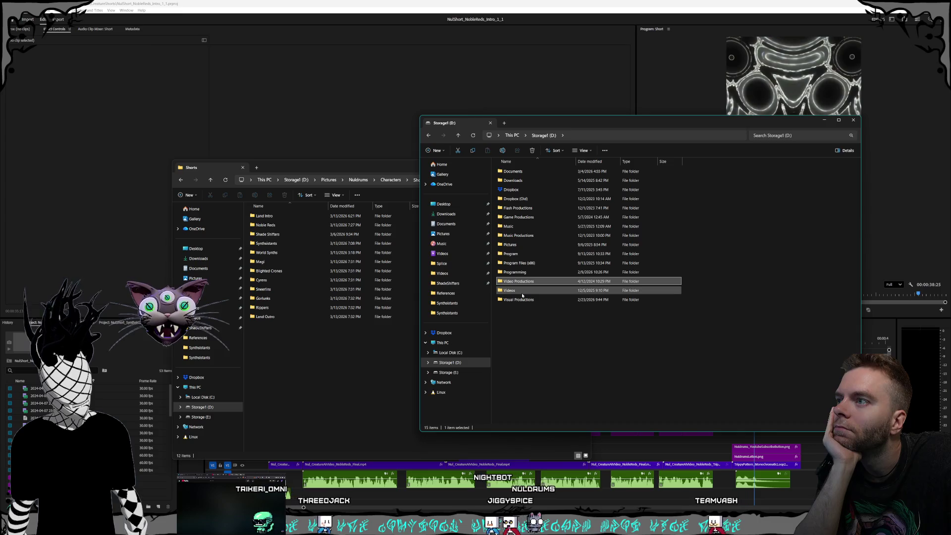
# - In Videos, look over Family Videos, Games, Movies and Native, then open Nuldrums
pyautogui.doubleClick(521, 291)
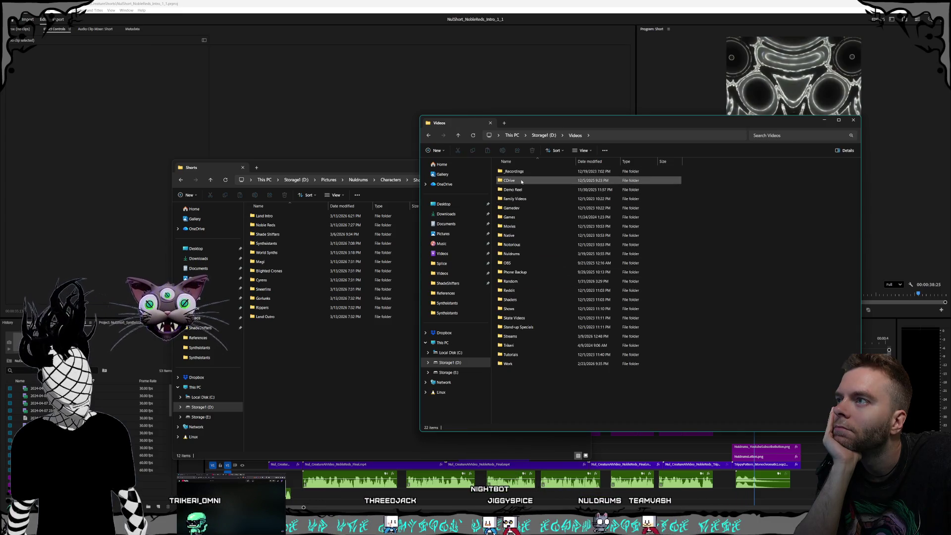
pyautogui.click(520, 199)
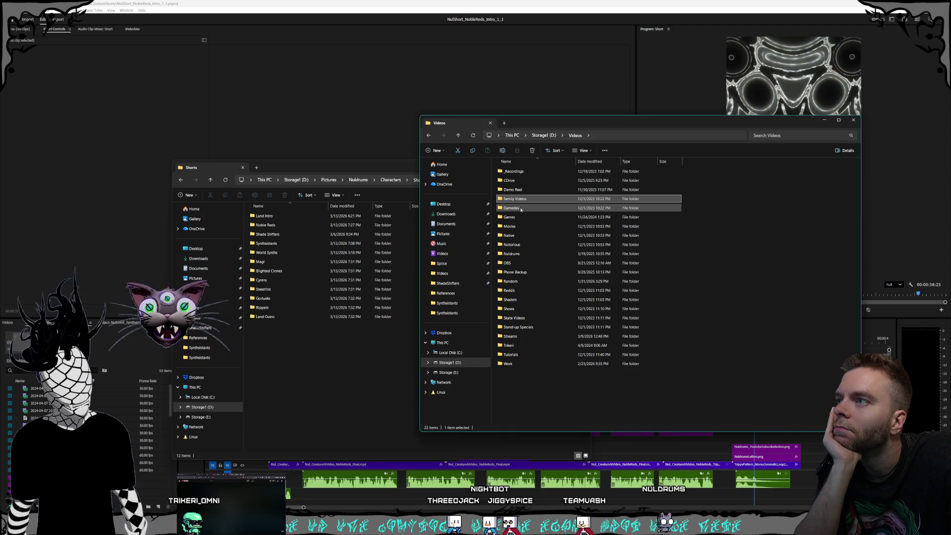
pyautogui.click(523, 218)
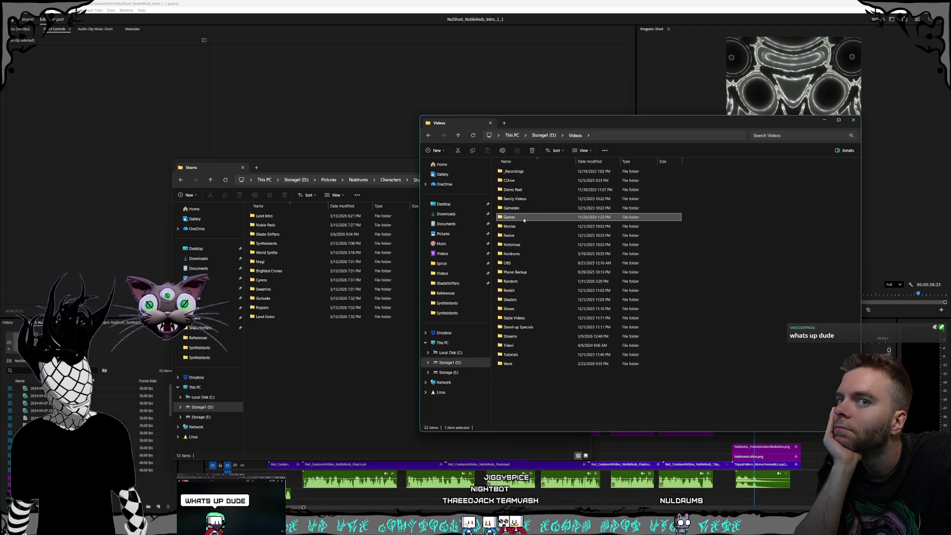
pyautogui.click(521, 227)
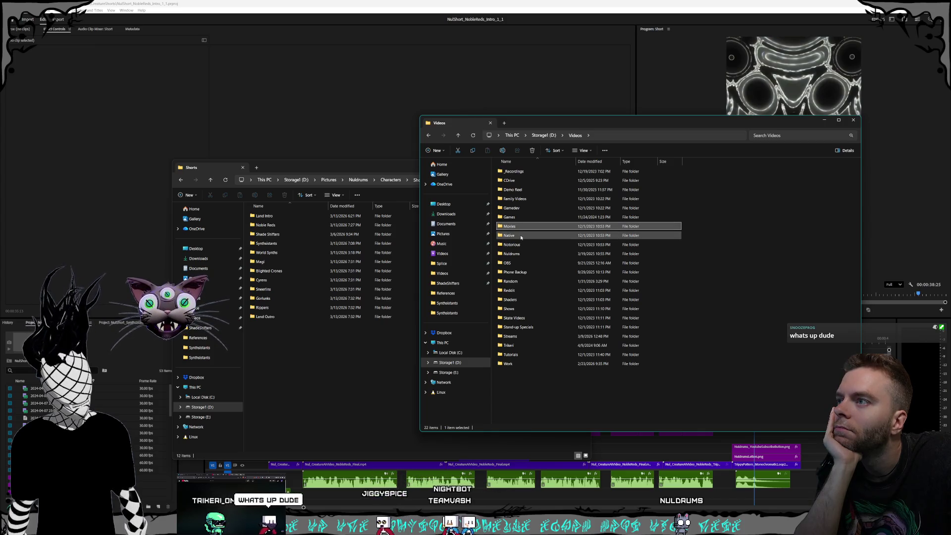
pyautogui.click(521, 236)
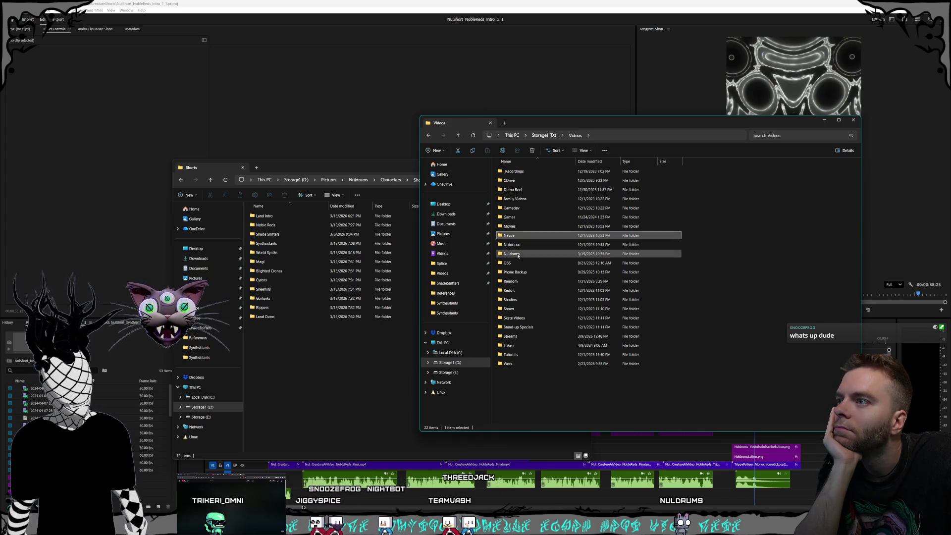
pyautogui.doubleClick(518, 255)
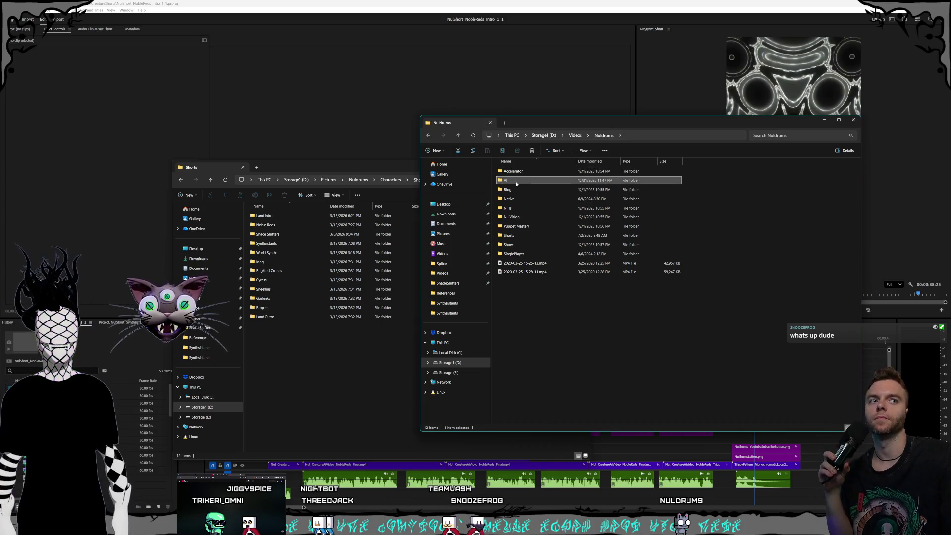
# - Check the Shorts folder, then open the AI folder of generated videos in Nuldrums
pyautogui.click(570, 302)
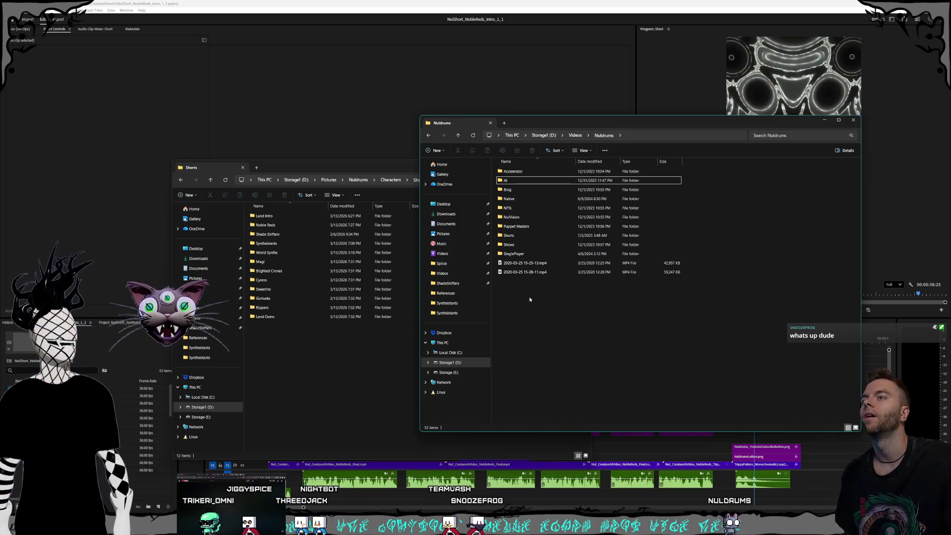
pyautogui.doubleClick(526, 236)
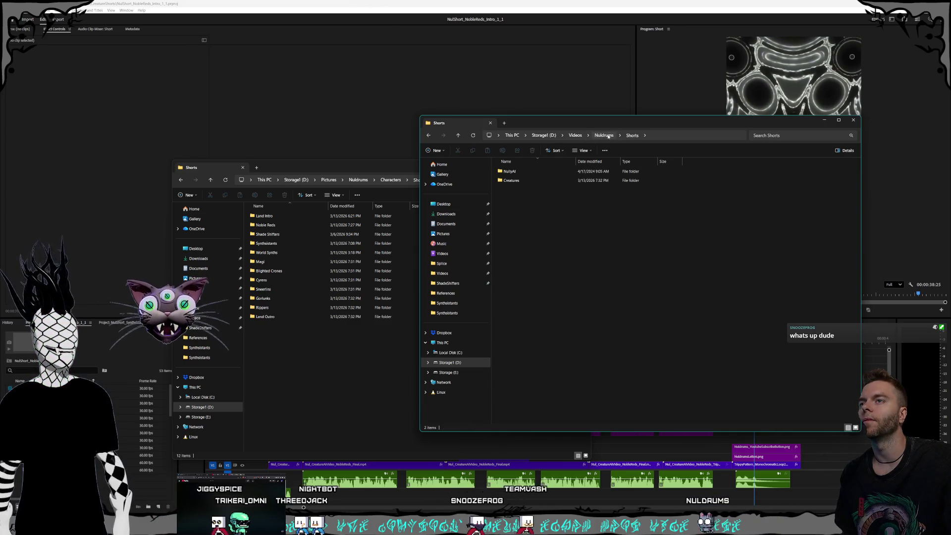
pyautogui.hotkey('alt', 'Left')
pyautogui.click(521, 180)
pyautogui.doubleClick(520, 180)
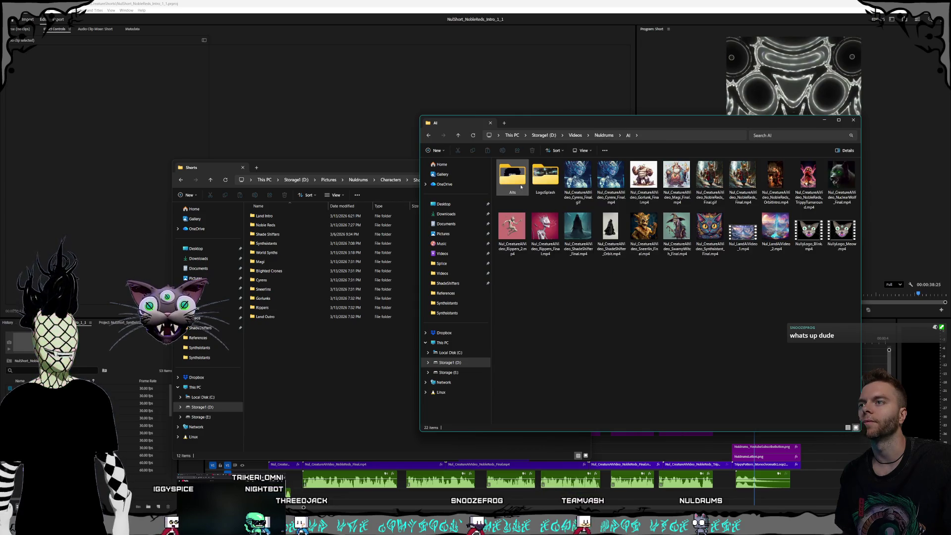
# - Open the LogoSplash folder, select a psychedelic kling clip, then switch to Kling AI
pyautogui.click(559, 184)
pyautogui.doubleClick(546, 181)
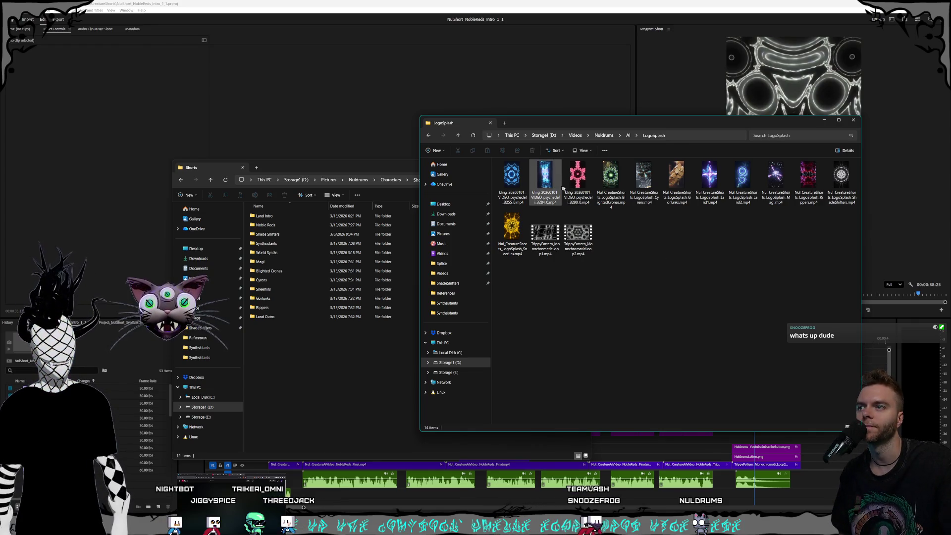
pyautogui.click(573, 190)
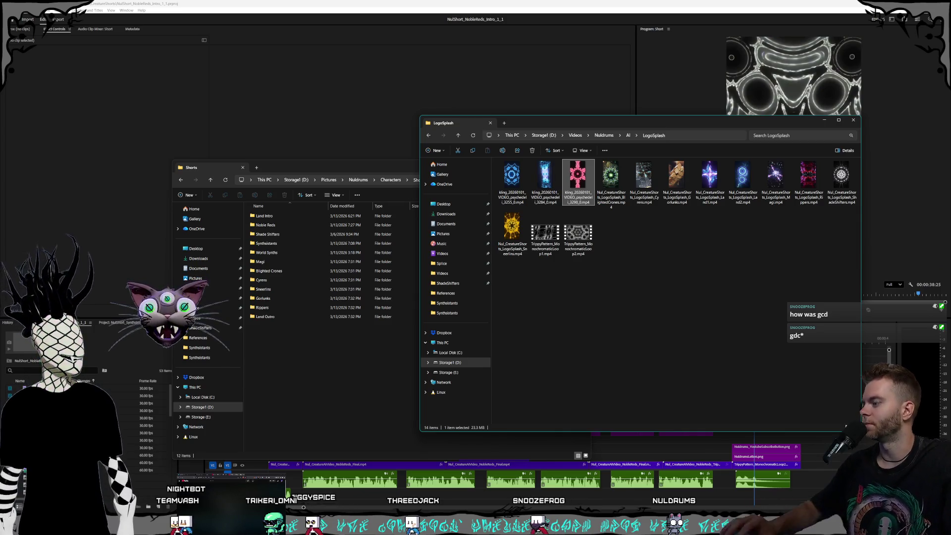
pyautogui.hotkey('alt', 'Tab')
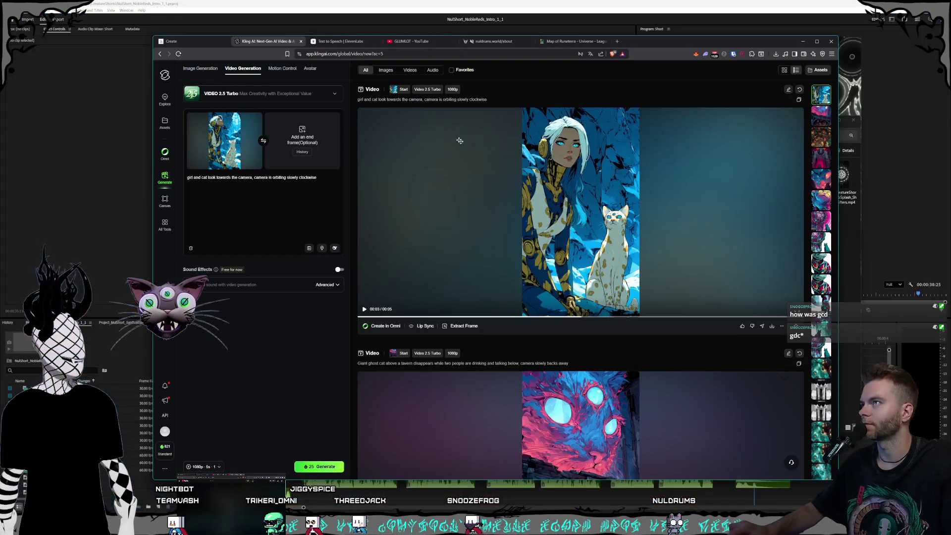
# - Discard a stray new tab, then bring up the Twitch GDC tour window and resize it
pyautogui.click(617, 42)
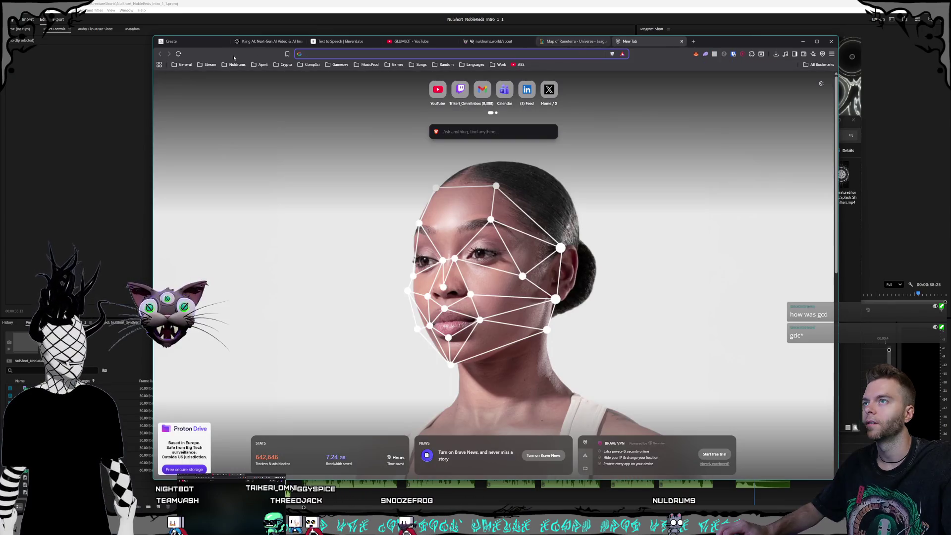
pyautogui.moveTo(648, 47)
pyautogui.mouseDown()
pyautogui.moveTo(185, 80)
pyautogui.moveTo(399, 198)
pyautogui.moveTo(369, 204)
pyautogui.mouseUp()
pyautogui.moveTo(475, 213); pyautogui.dragTo(950, 198)
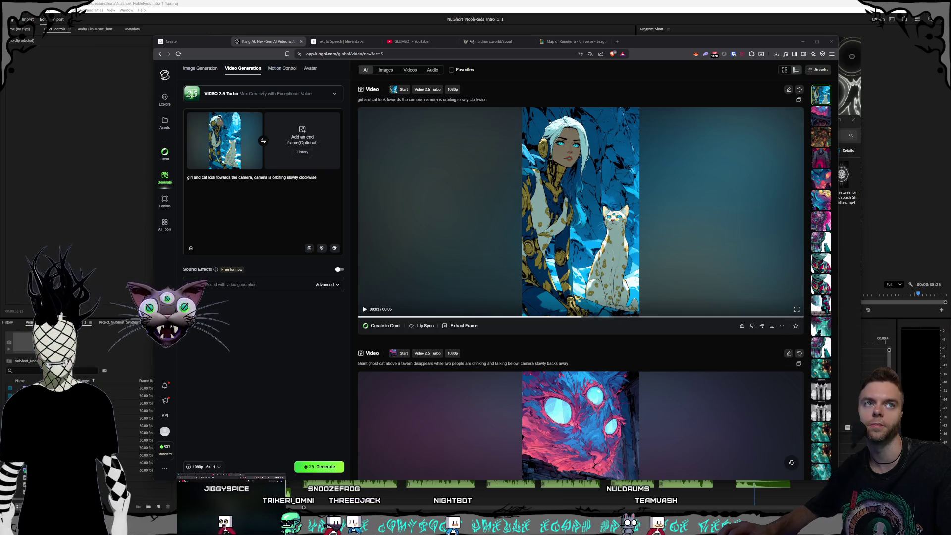
pyautogui.hotkey('alt', 'Tab')
pyautogui.moveTo(340, 198)
pyautogui.mouseDown()
pyautogui.moveTo(383, 157)
pyautogui.moveTo(335, 85)
pyautogui.moveTo(156, 37)
pyautogui.mouseUp()
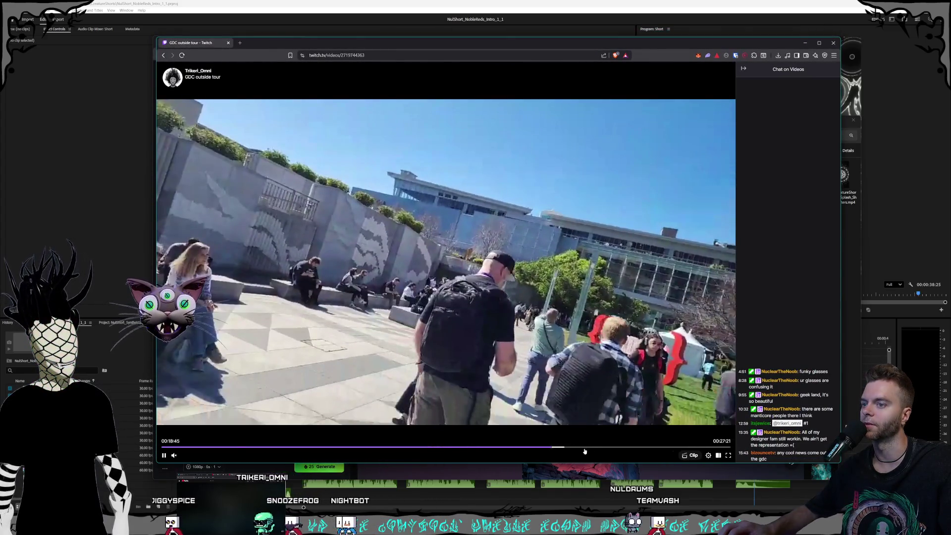
# - Skim the tour from 19:02 back to 12:43 through the 13:40 plaza scene, pausing briefly
pyautogui.click(557, 448)
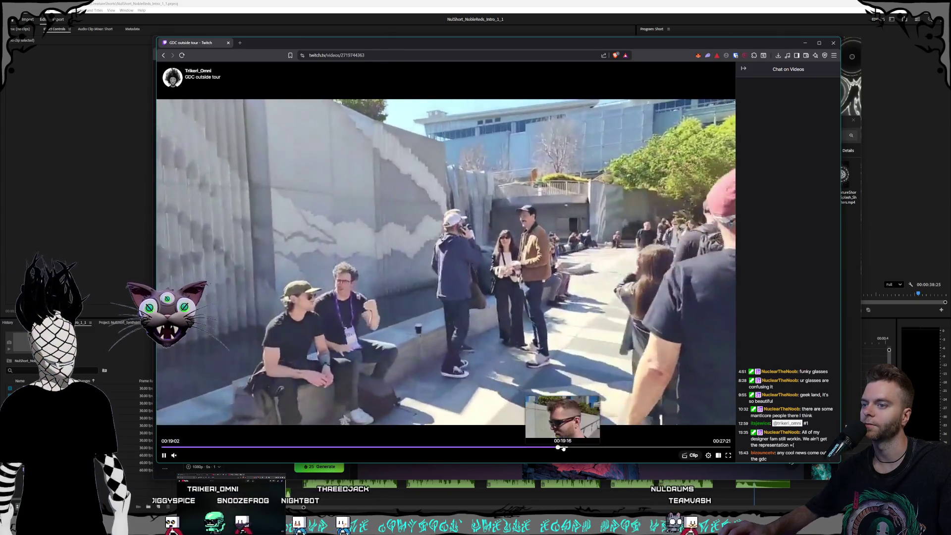
pyautogui.click(563, 448)
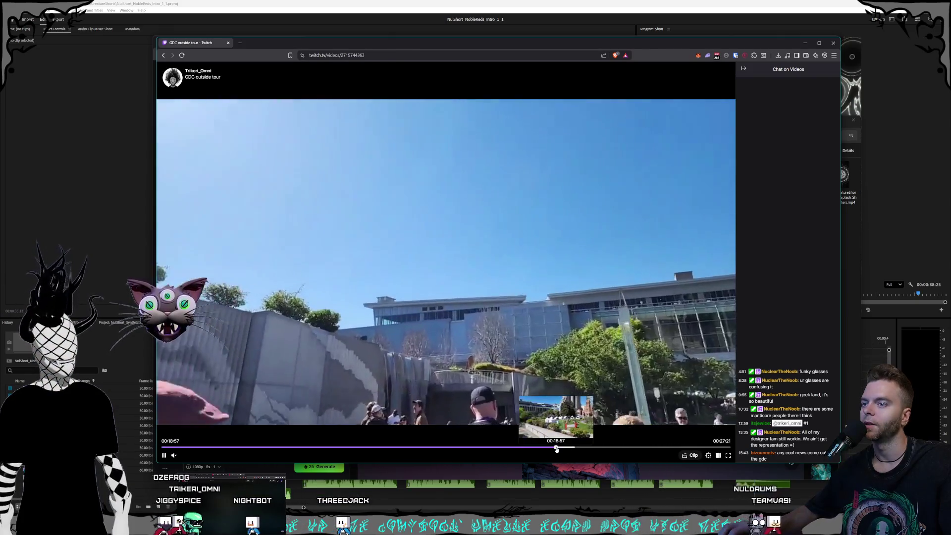
pyautogui.click(426, 448)
pyautogui.click(428, 448)
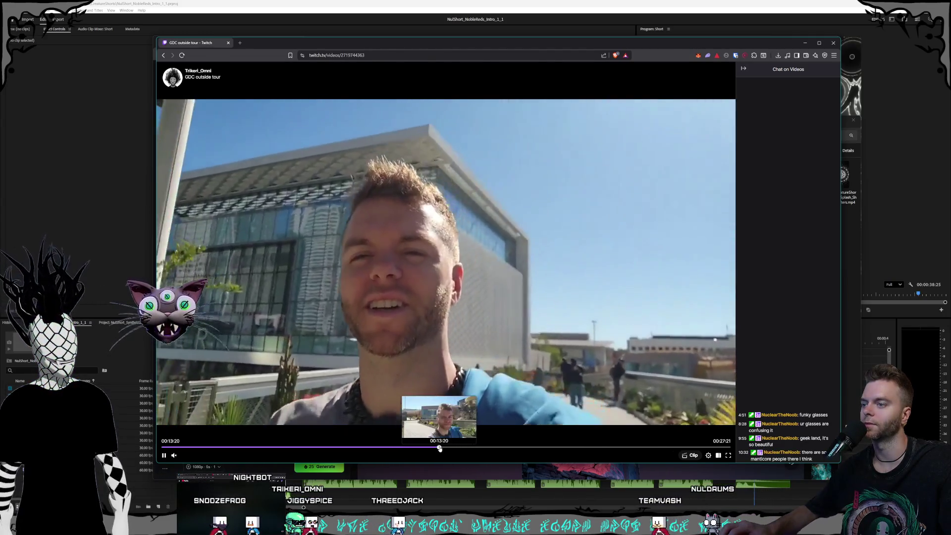
pyautogui.click(439, 447)
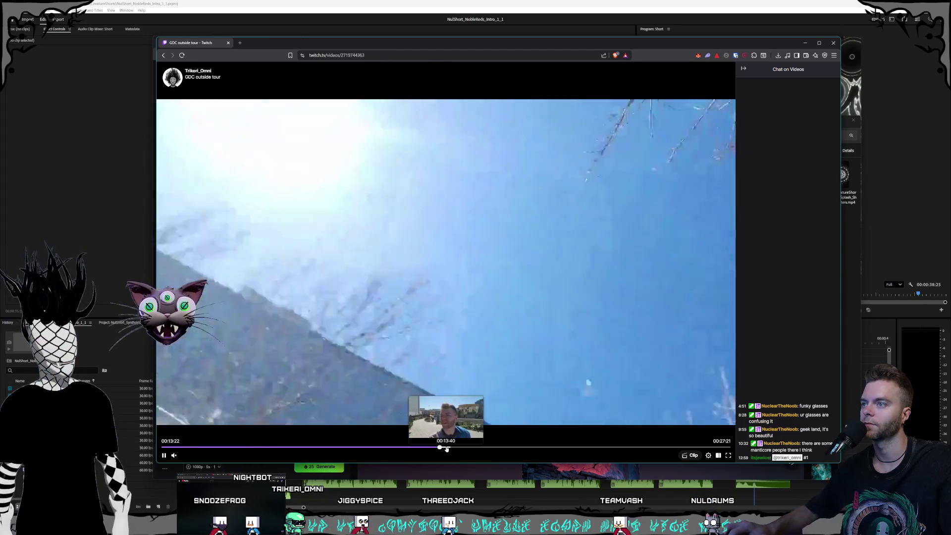
pyautogui.click(446, 447)
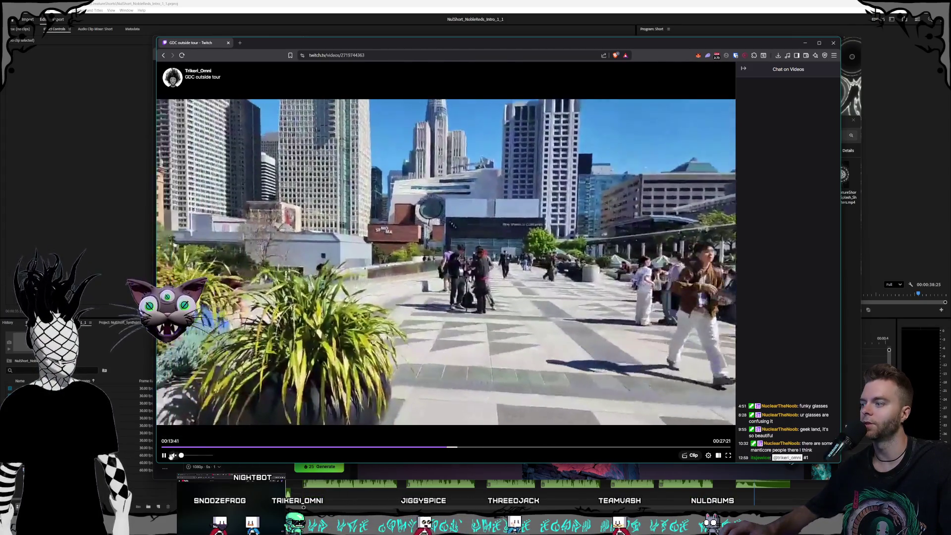
pyautogui.click(165, 456)
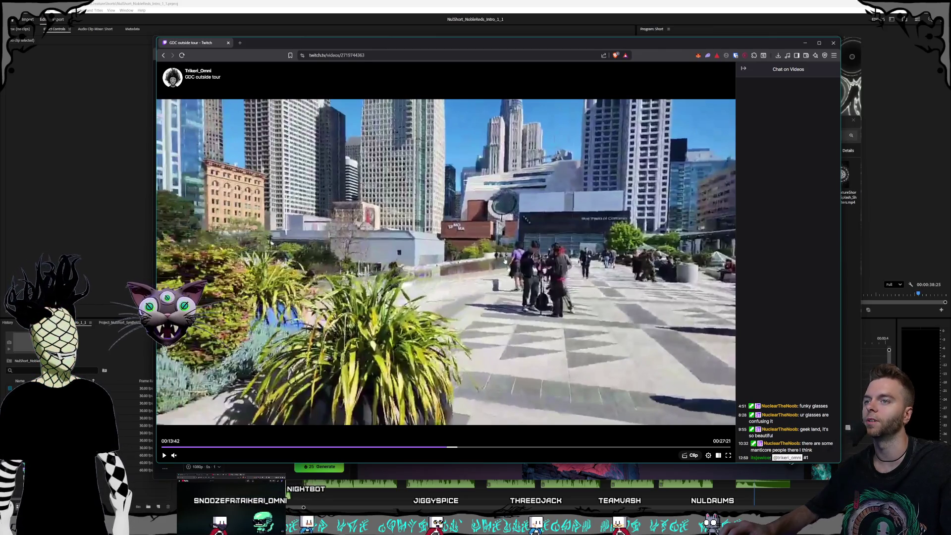
pyautogui.click(164, 455)
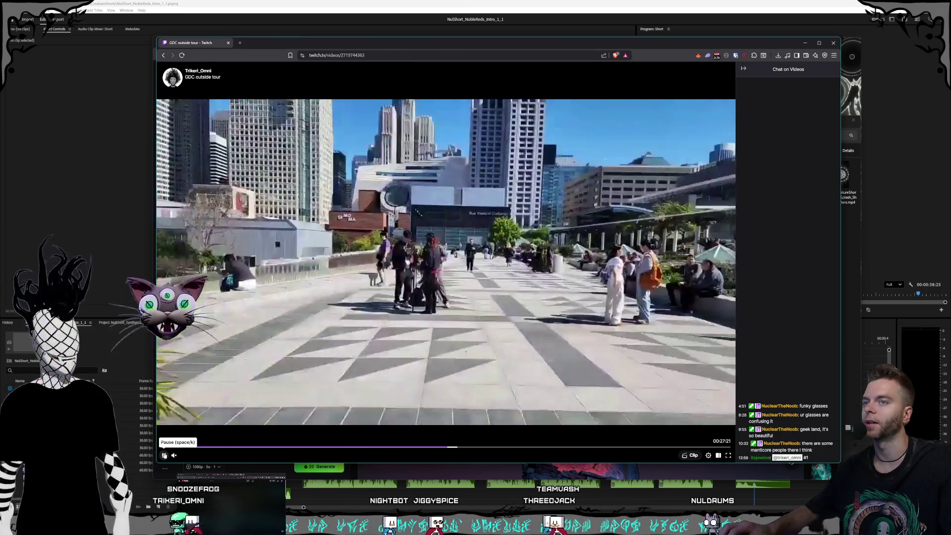
pyautogui.click(385, 401)
pyautogui.click(384, 401)
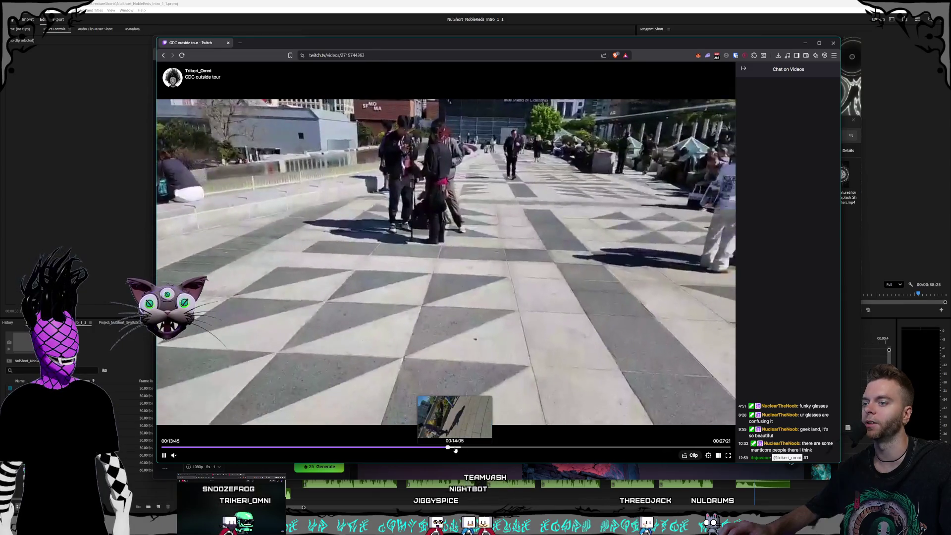
# - Skip ahead from 14:05 through 18:54, pause, and land on the 19:35 waterfall scene
pyautogui.click(456, 448)
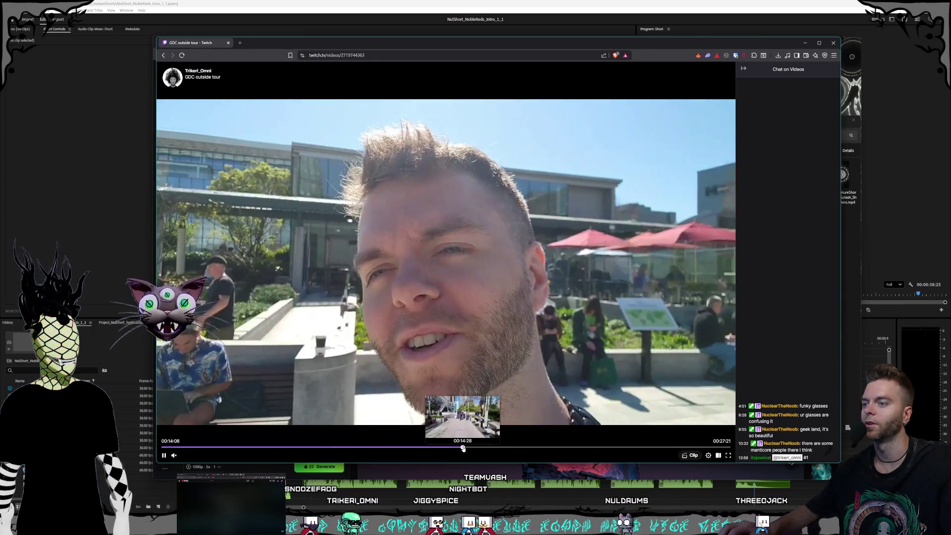
pyautogui.click(462, 448)
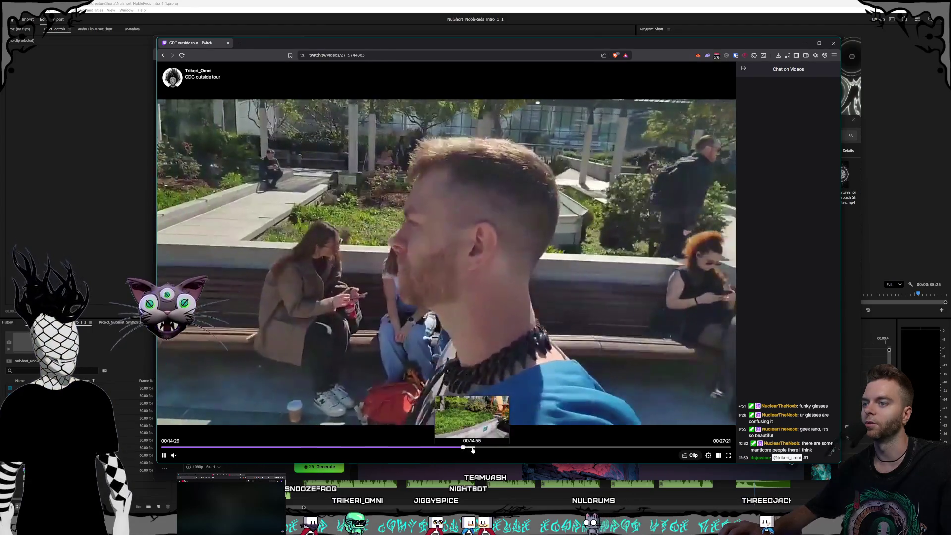
pyautogui.click(480, 448)
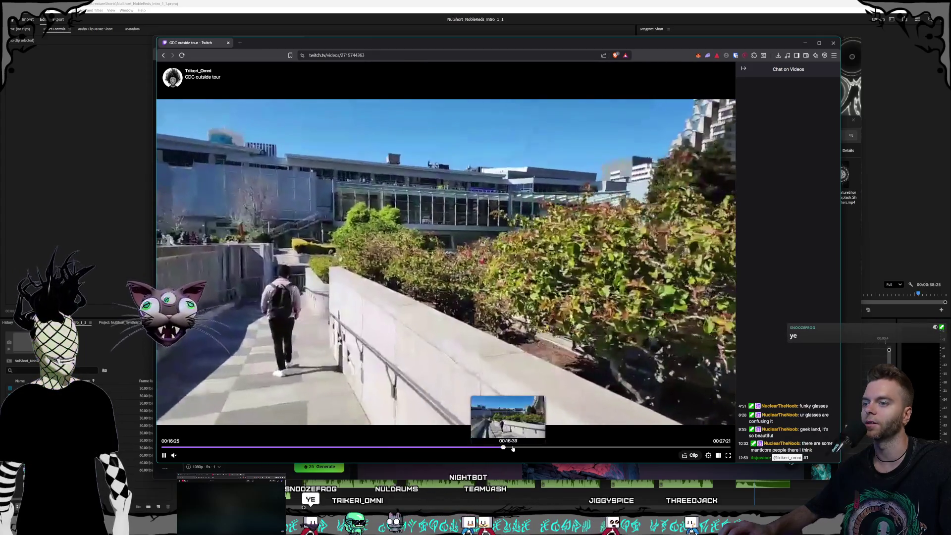
pyautogui.click(520, 448)
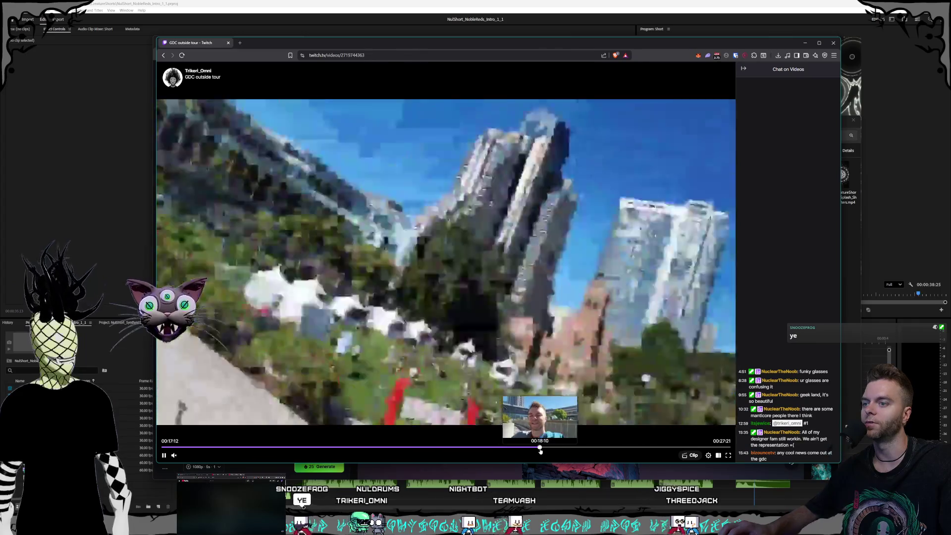
pyautogui.click(548, 449)
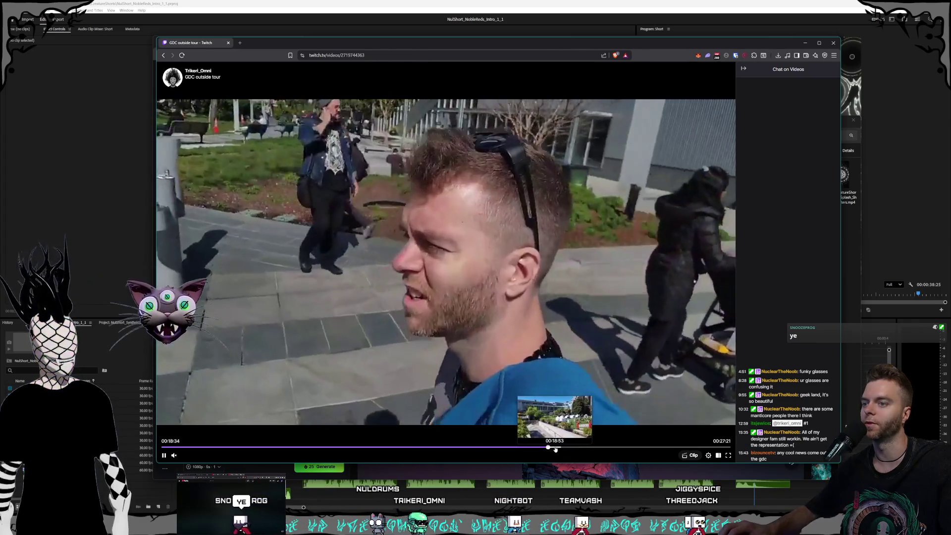
pyautogui.click(555, 448)
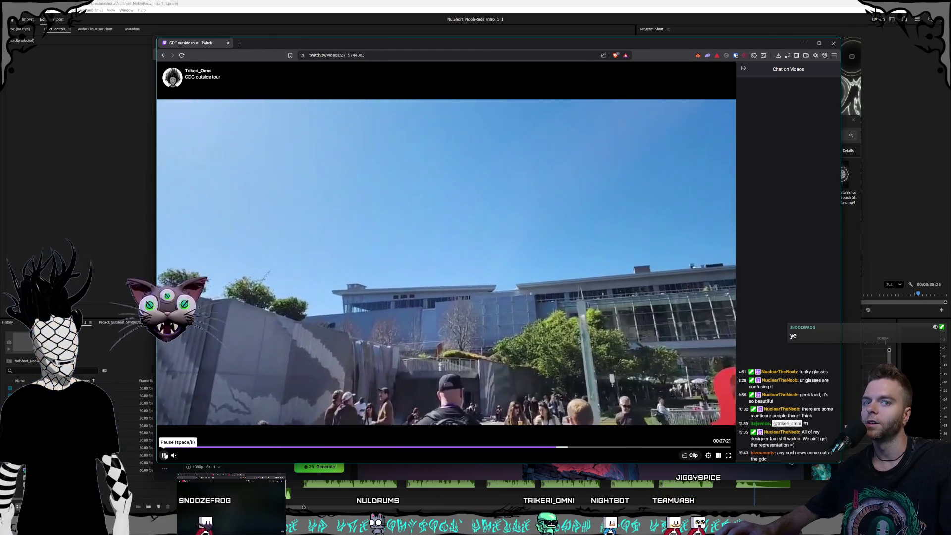
pyautogui.click(165, 455)
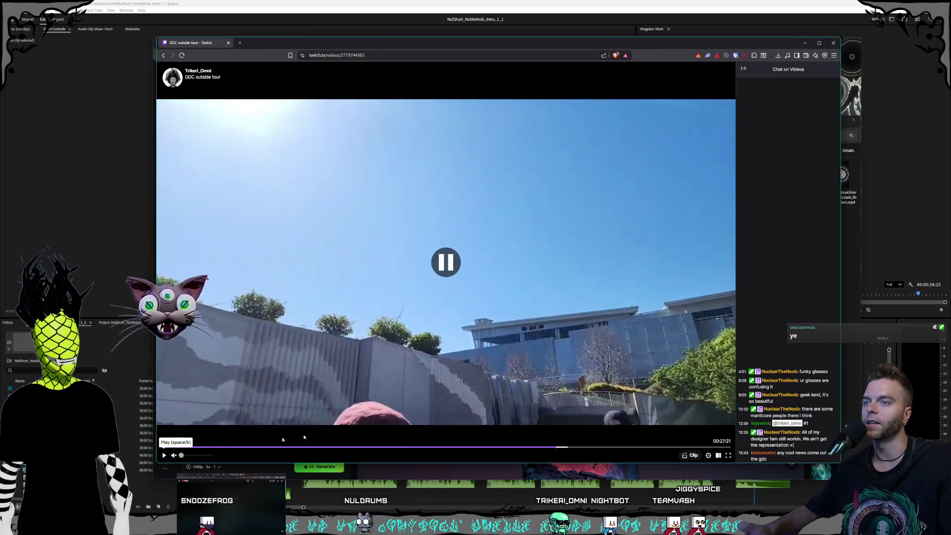
pyautogui.click(570, 449)
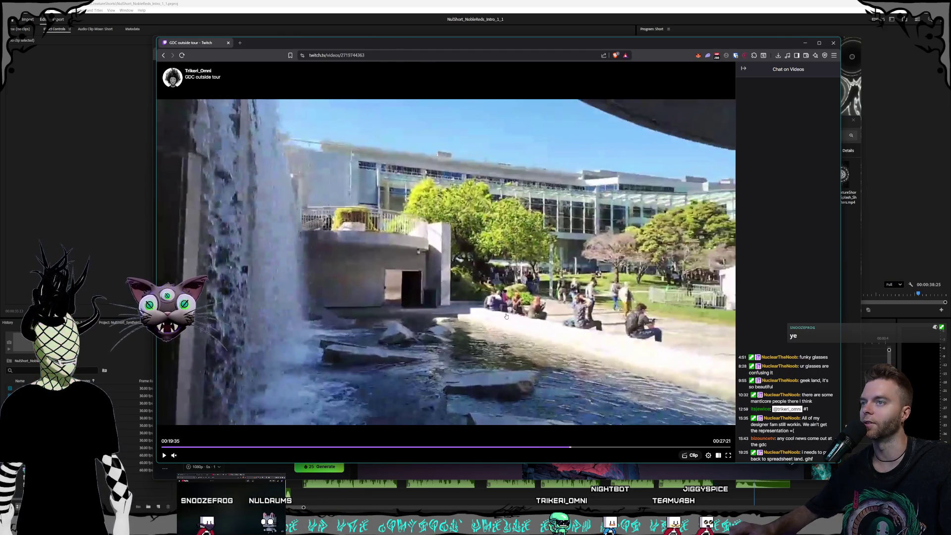
# - Load gdcparties.com via 'gdc' in a new tab and scroll through the Friday and Saturday events
pyautogui.click(239, 43)
pyautogui.write('gdc')
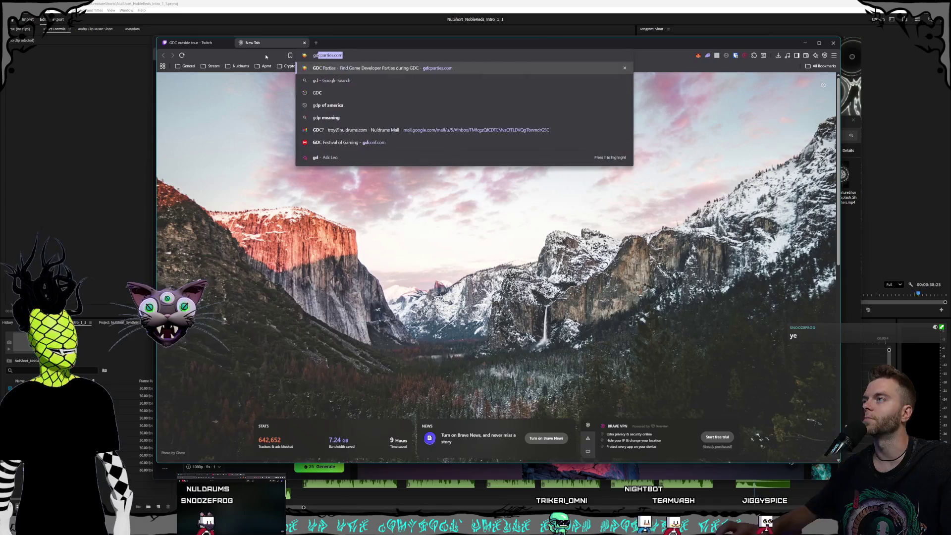
pyautogui.press('Return')
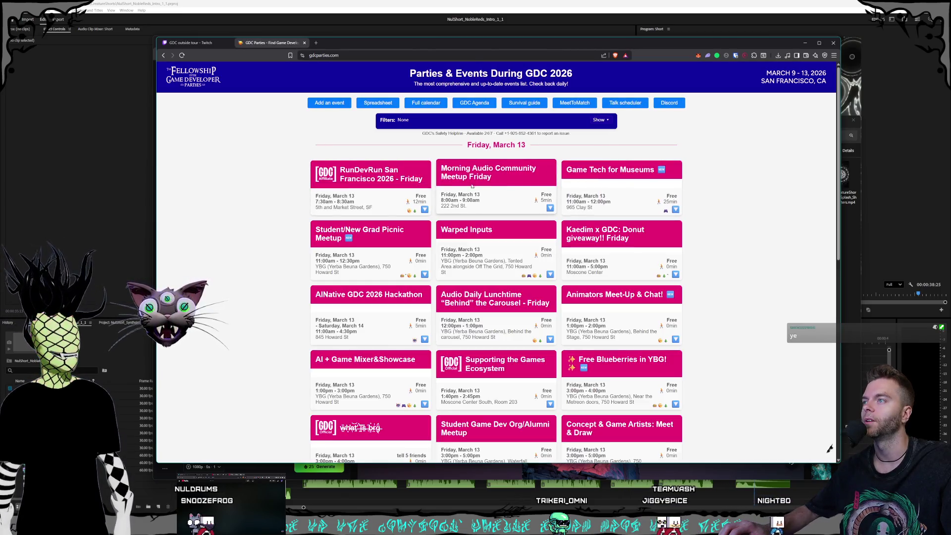
pyautogui.scroll(-15, 477, 176)
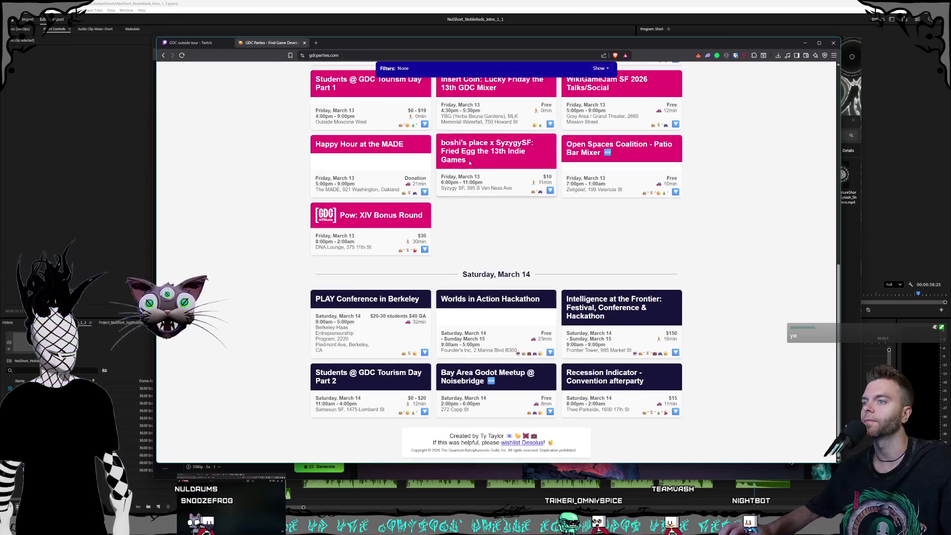
pyautogui.scroll(15, 494, 251)
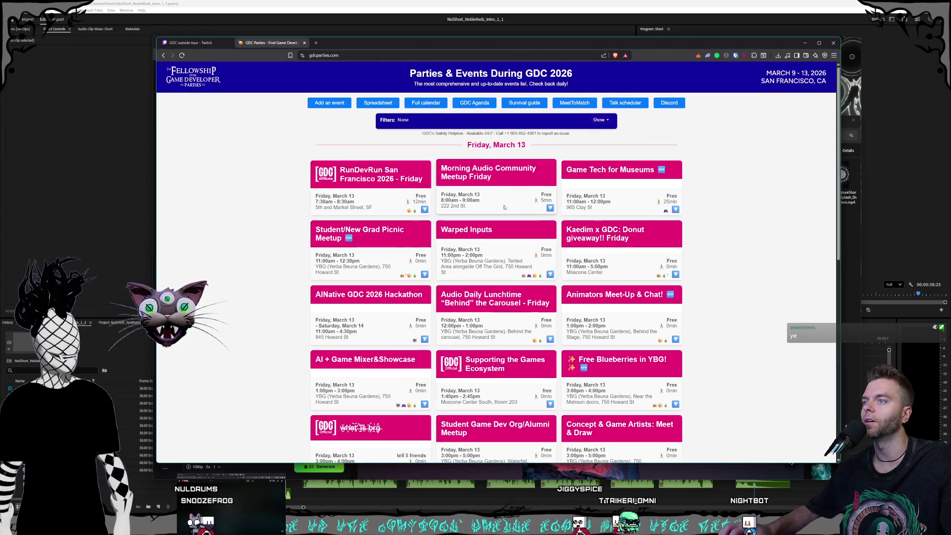
pyautogui.scroll(-5, 630, 211)
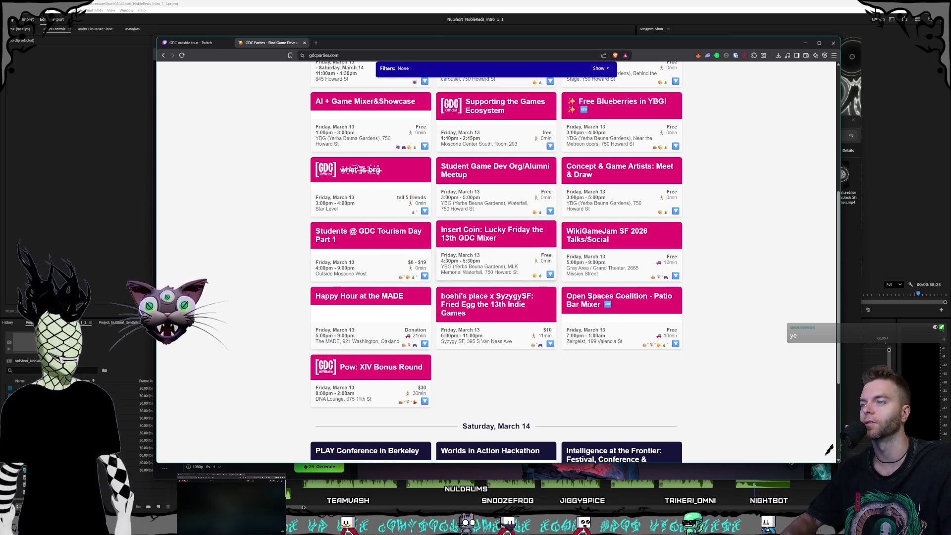
pyautogui.scroll(-3, 466, 305)
pyautogui.scroll(4, 465, 305)
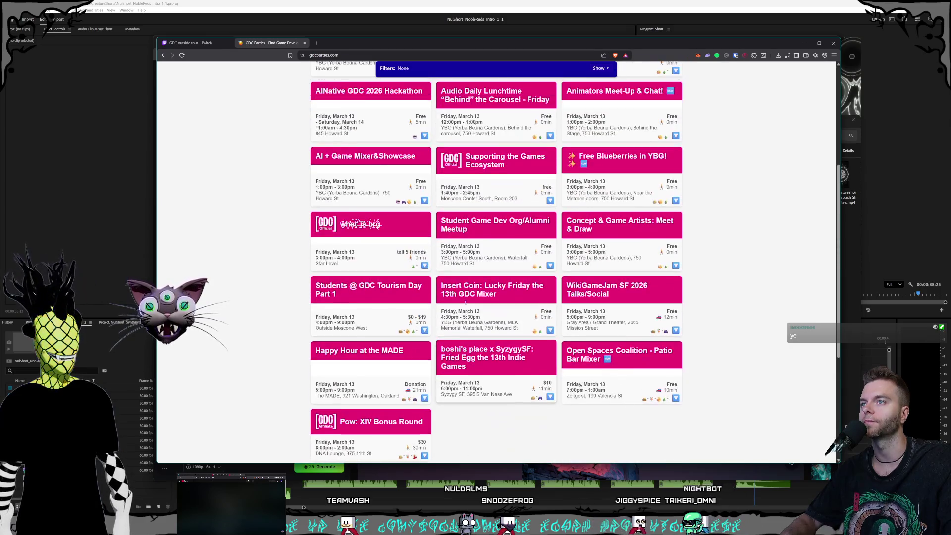
pyautogui.scroll(4, 465, 305)
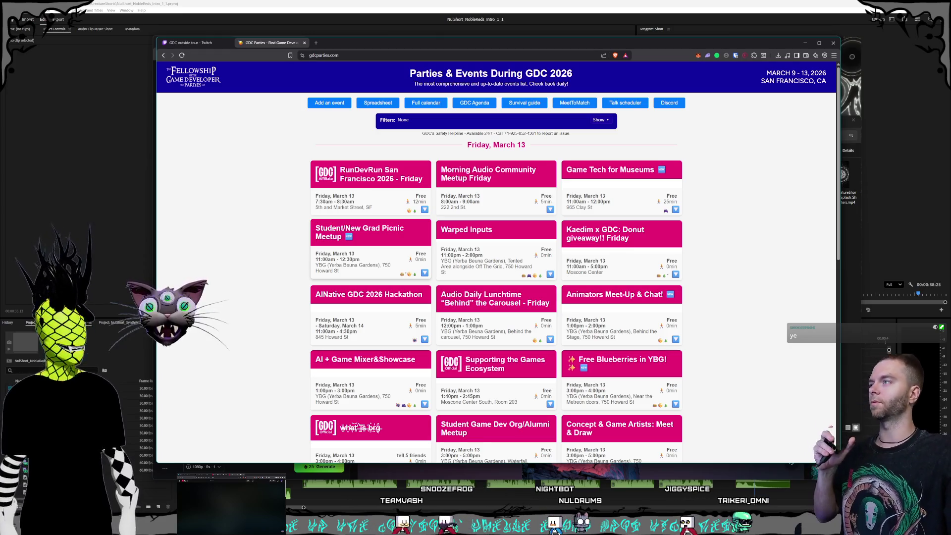
# - Close the GDC Parties tab to return to the Twitch tour video
pyautogui.click(304, 43)
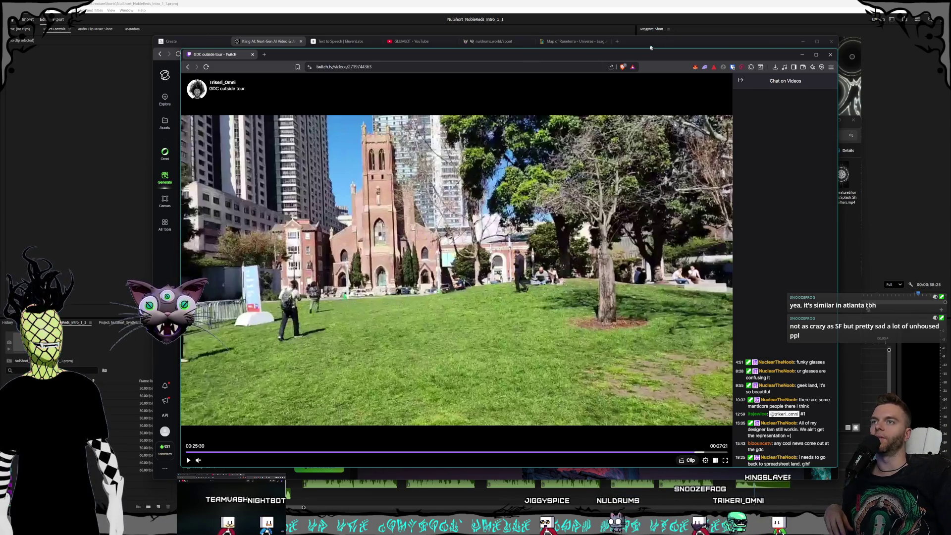
# - Nudge the Twitch window aside, bring the Kling AI window forward, and widen it slightly
pyautogui.moveTo(643, 52); pyautogui.dragTo(638, 54)
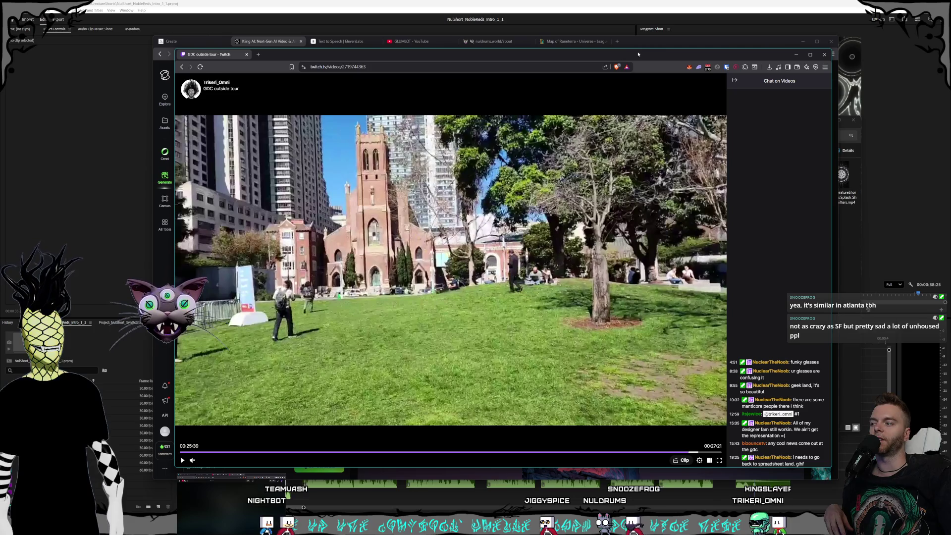
pyautogui.click(669, 46)
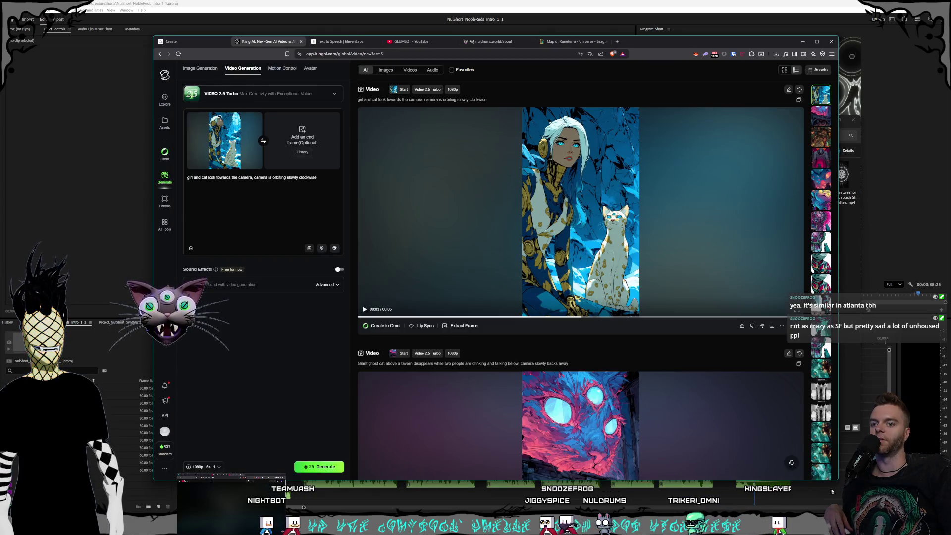
pyautogui.moveTo(839, 480); pyautogui.dragTo(843, 482)
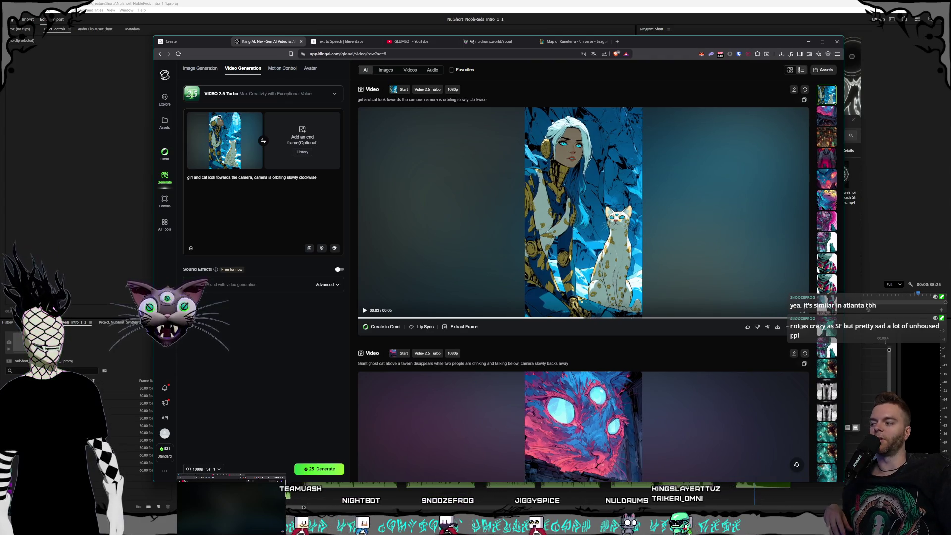
pyautogui.hotkey('alt', 'Tab')
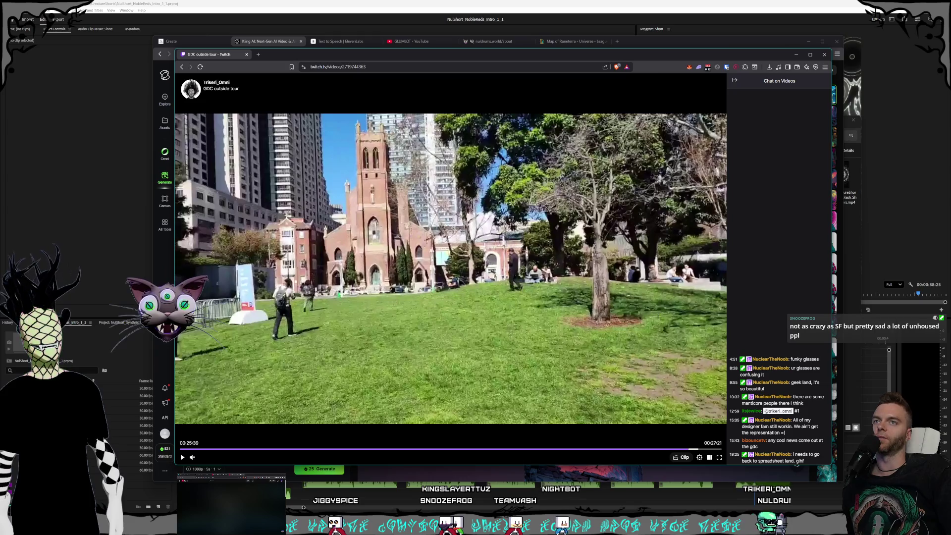
pyautogui.moveTo(845, 260); pyautogui.dragTo(852, 261)
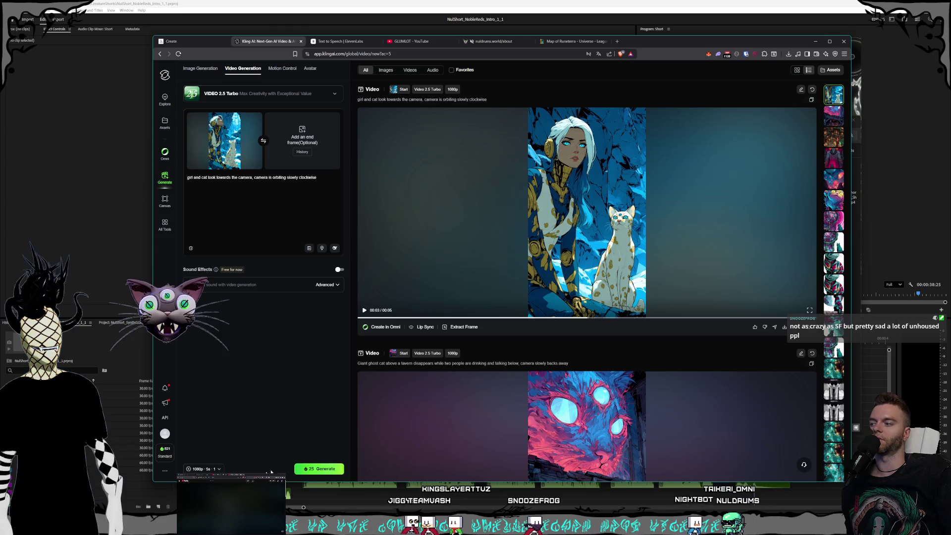
# - Bring the Twitch GDC outside tour video window in front of Kling AI
pyautogui.click(149, 473)
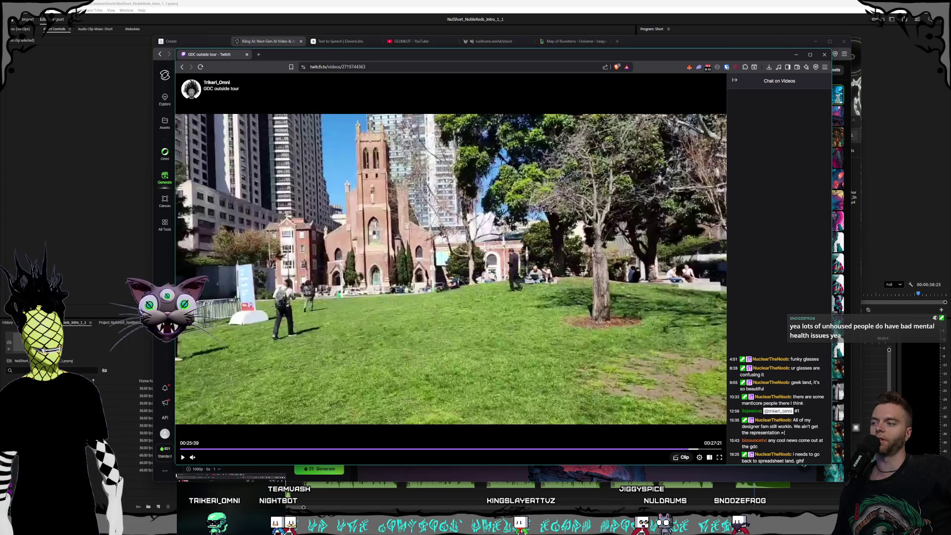
pyautogui.click(375, 483)
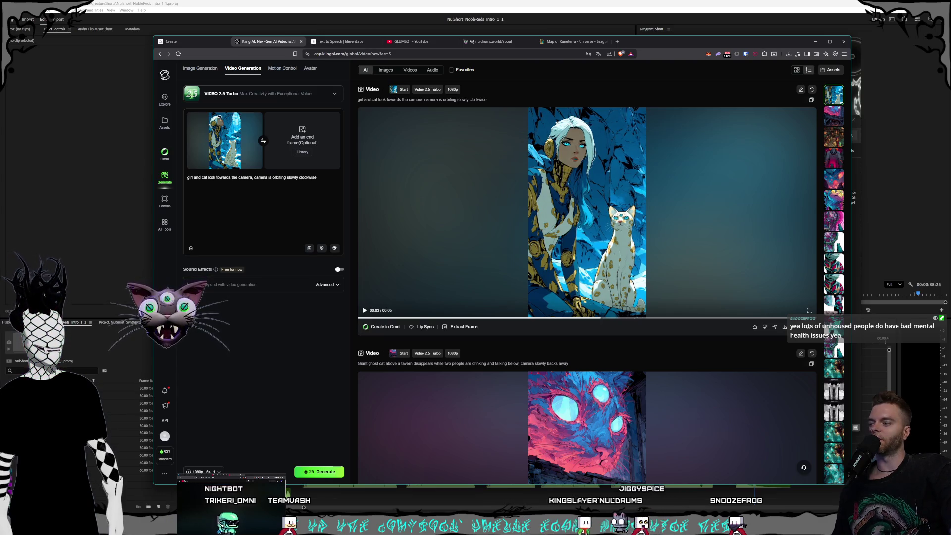
pyautogui.hotkey('alt', 'Tab')
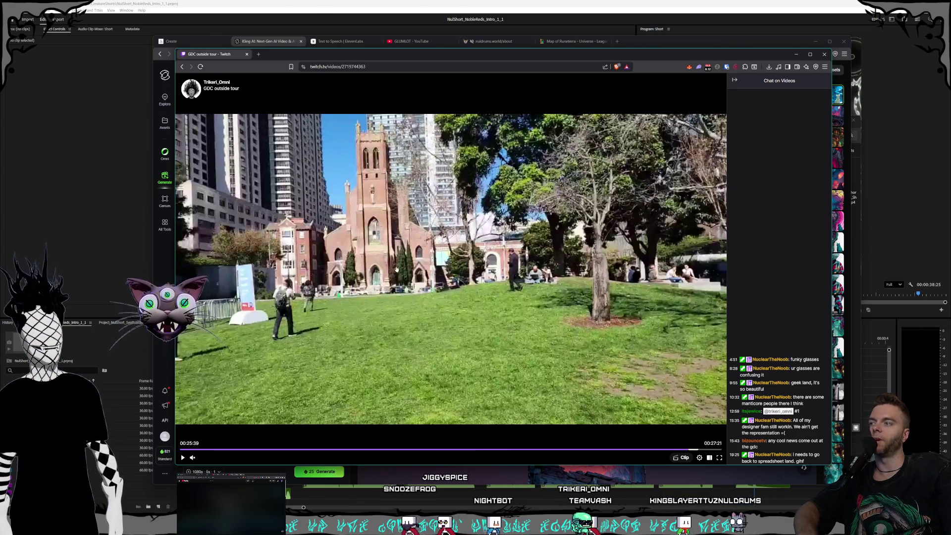
# - Resume the GDC tour video briefly, then close the Twitch window to reveal Kling AI
pyautogui.click(423, 282)
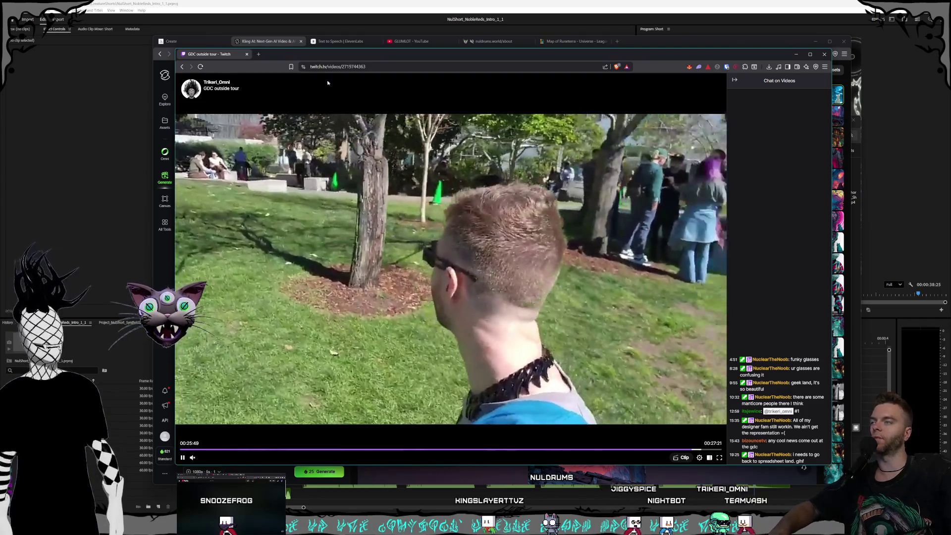
pyautogui.click(248, 55)
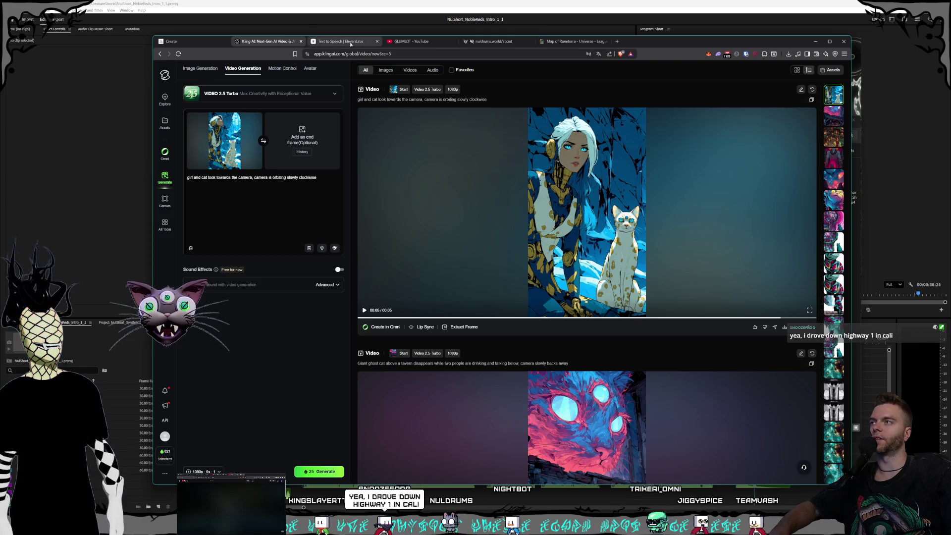
# - Flip between the ElevenLabs and Kling AI tabs, ending on Kling's video generation page
pyautogui.click(341, 42)
pyautogui.click(341, 41)
pyautogui.click(341, 41)
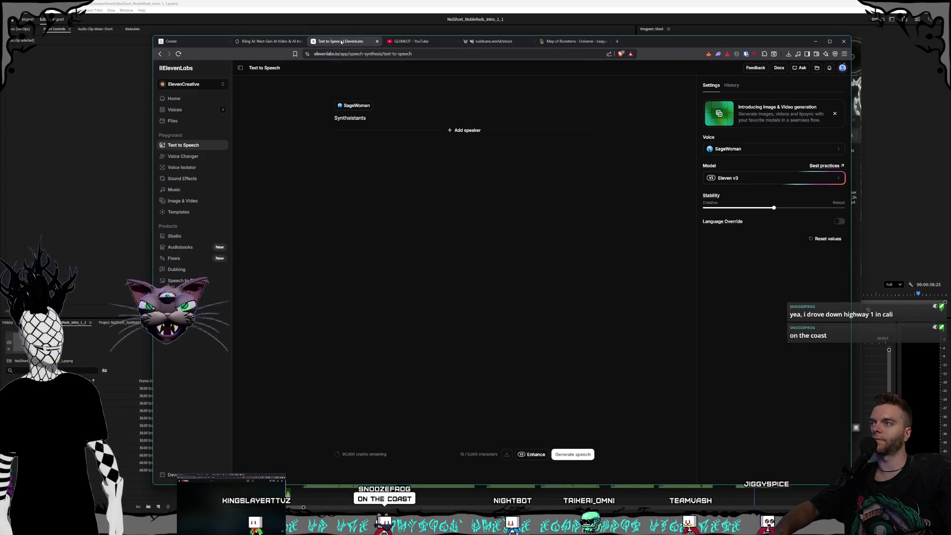
pyautogui.click(249, 43)
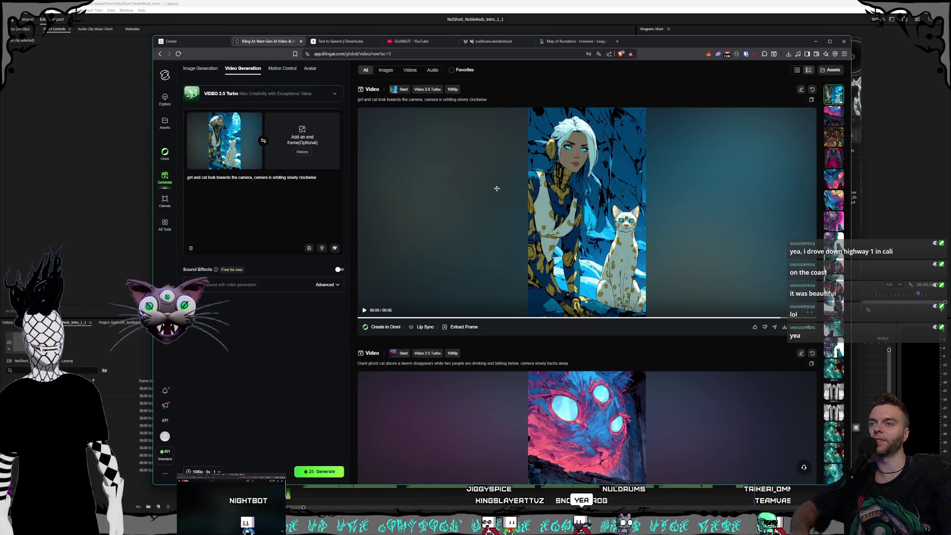
pyautogui.moveTo(446, 187)
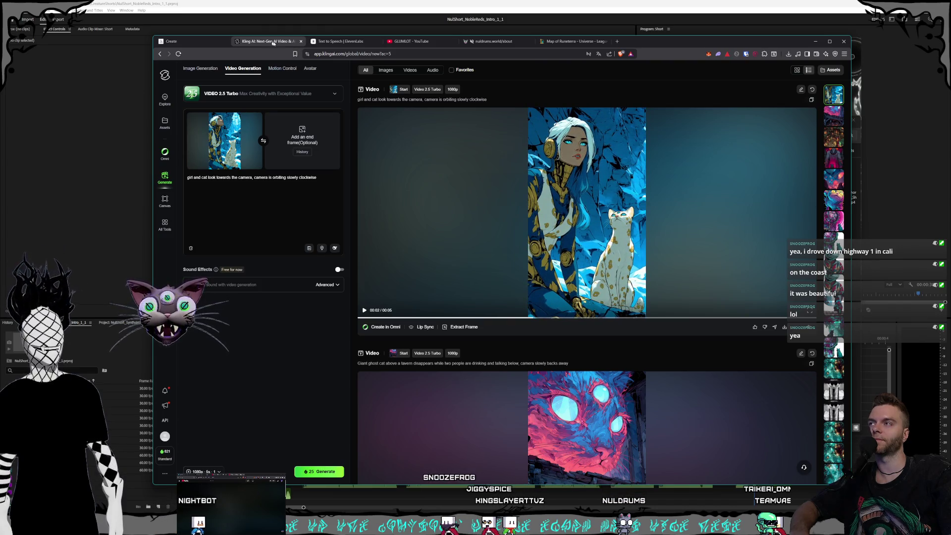
# - Cycle through the ElevenLabs, Kling and Midjourney tabs, then switch over to Premiere Pro
pyautogui.click(335, 41)
pyautogui.click(268, 42)
pyautogui.click(336, 41)
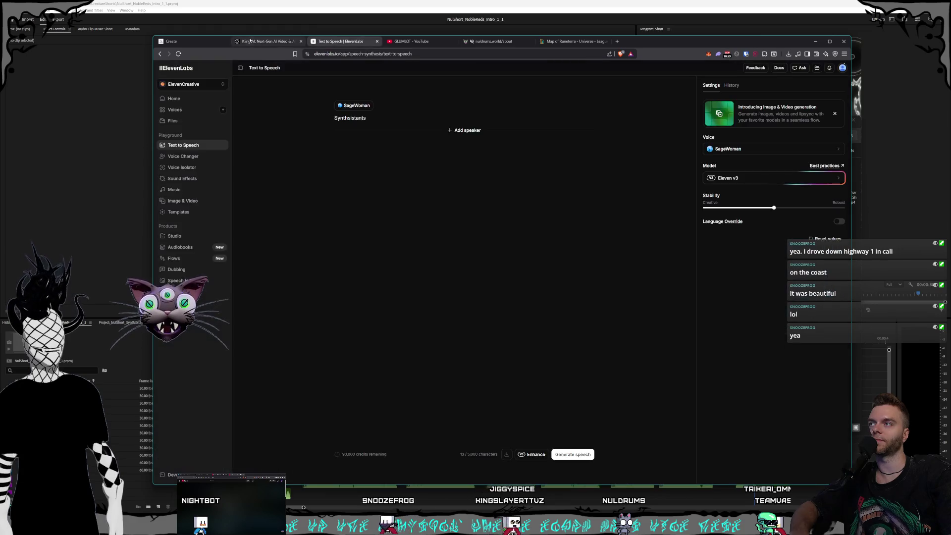
pyautogui.click(267, 42)
pyautogui.click(206, 43)
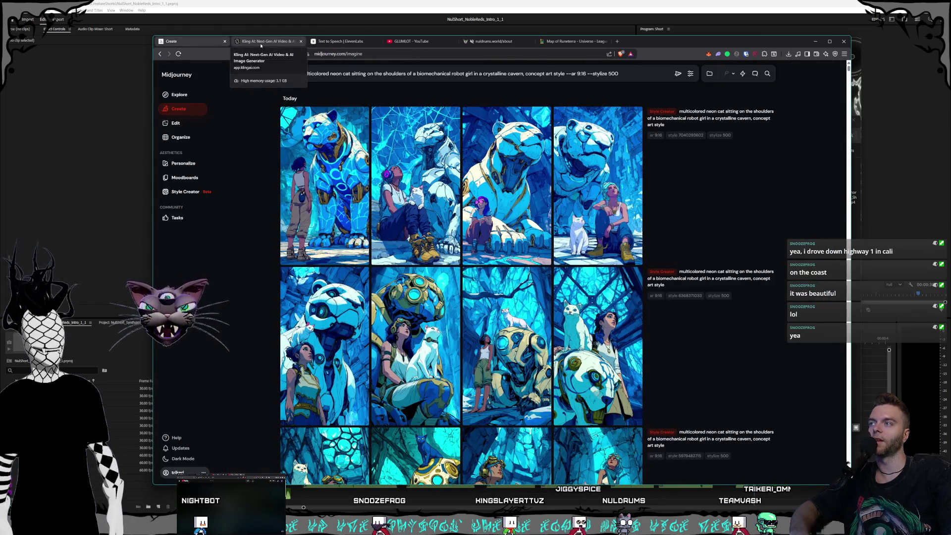
pyautogui.click(260, 43)
pyautogui.click(193, 41)
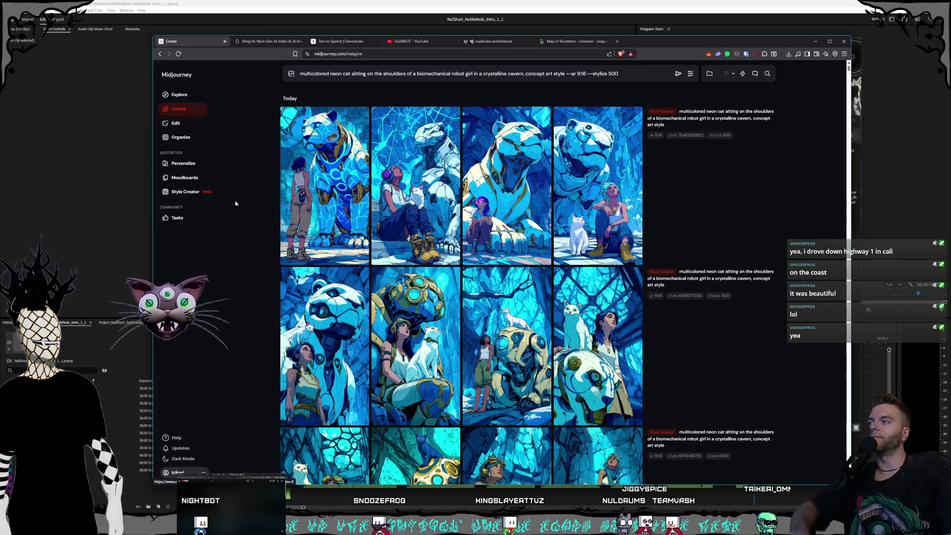
pyautogui.click(260, 41)
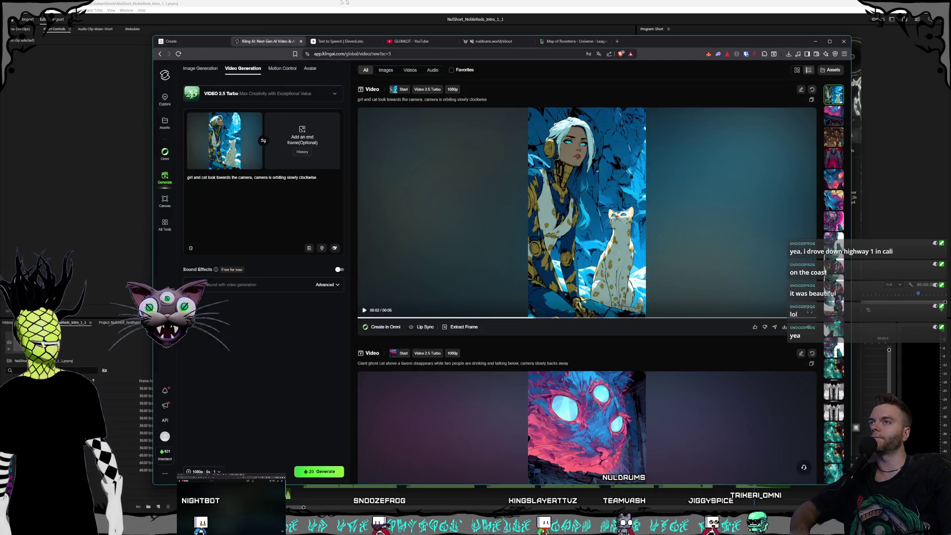
pyautogui.hotkey('alt', 'Tab')
# - Replay the fox short, close the NobleReds project to reveal Synthsistant, then return to the browser
pyautogui.press('Home')
pyautogui.press('space')
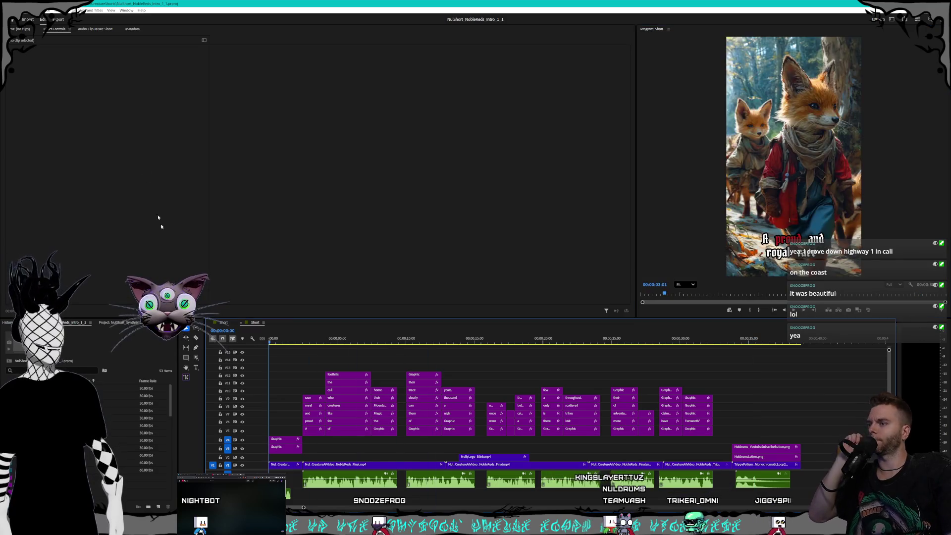
pyautogui.rightClick(127, 85)
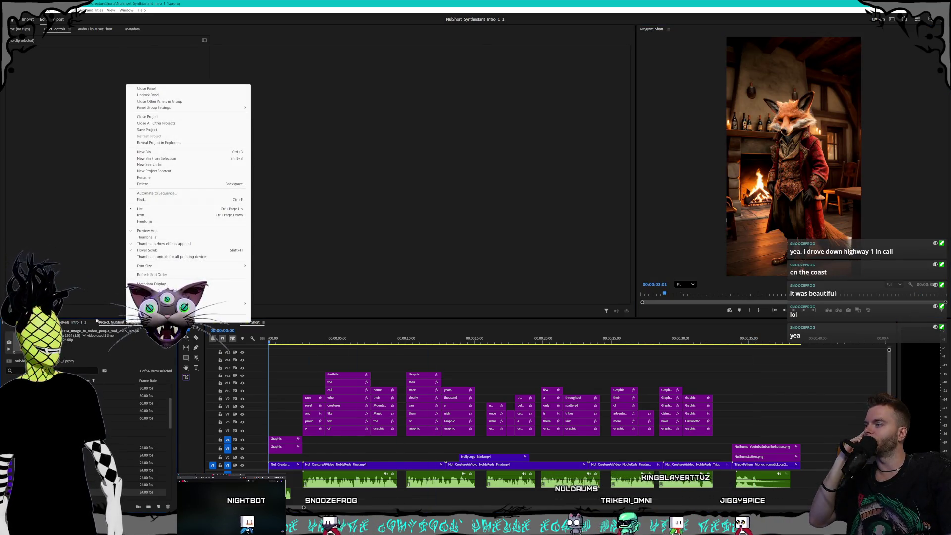
pyautogui.click(68, 324)
pyautogui.rightClick(68, 325)
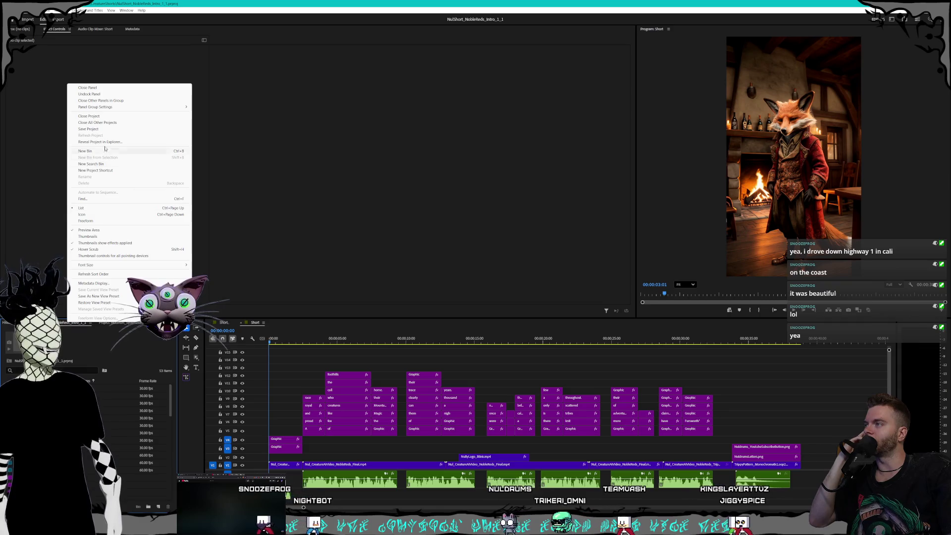
pyautogui.click(106, 116)
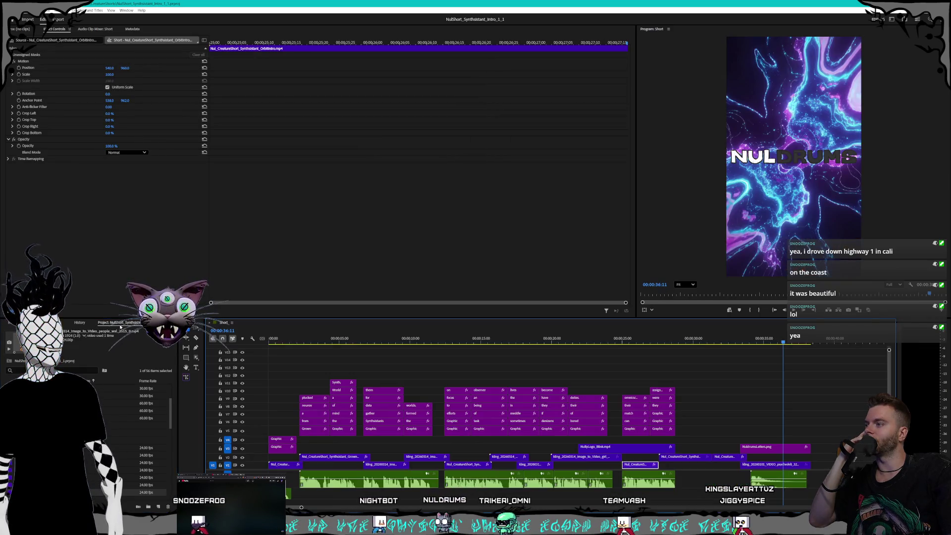
pyautogui.press('Home')
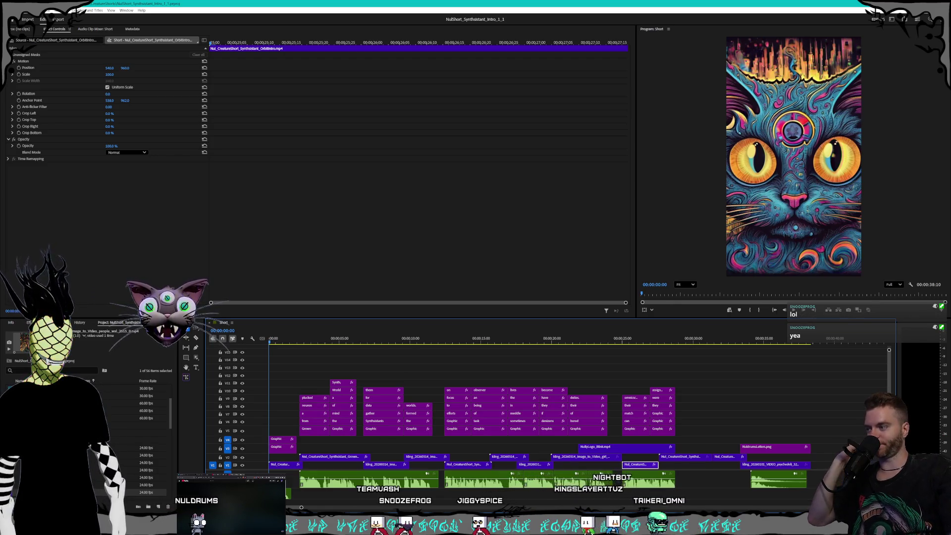
pyautogui.hotkey('alt', 'Tab')
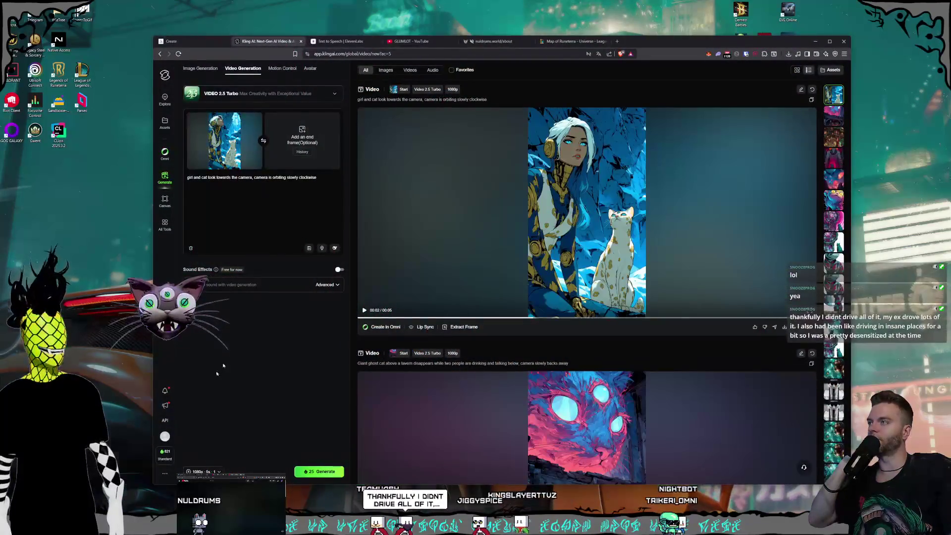
# - Try Midjourney Style Creator sessions from recent prompts, settling on the neon cat shoulders prompt
pyautogui.click(196, 42)
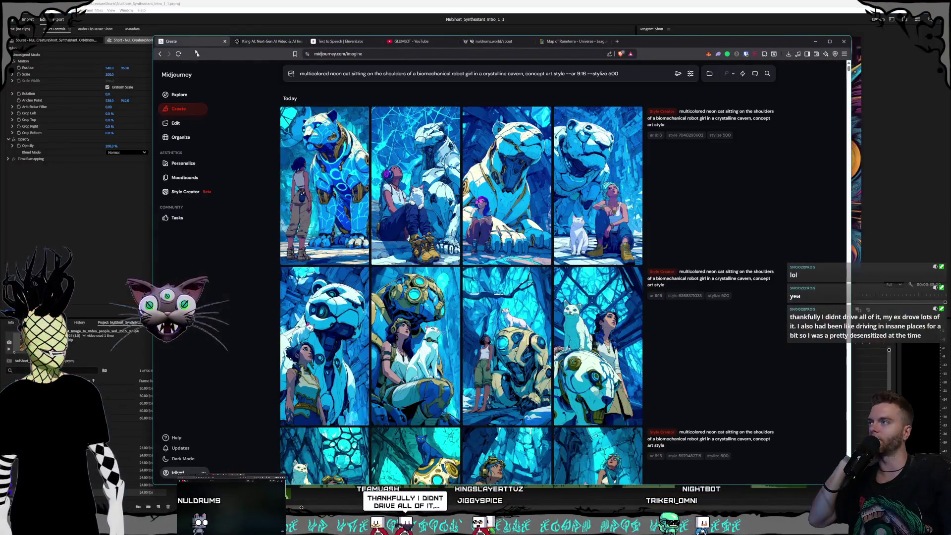
pyautogui.click(187, 193)
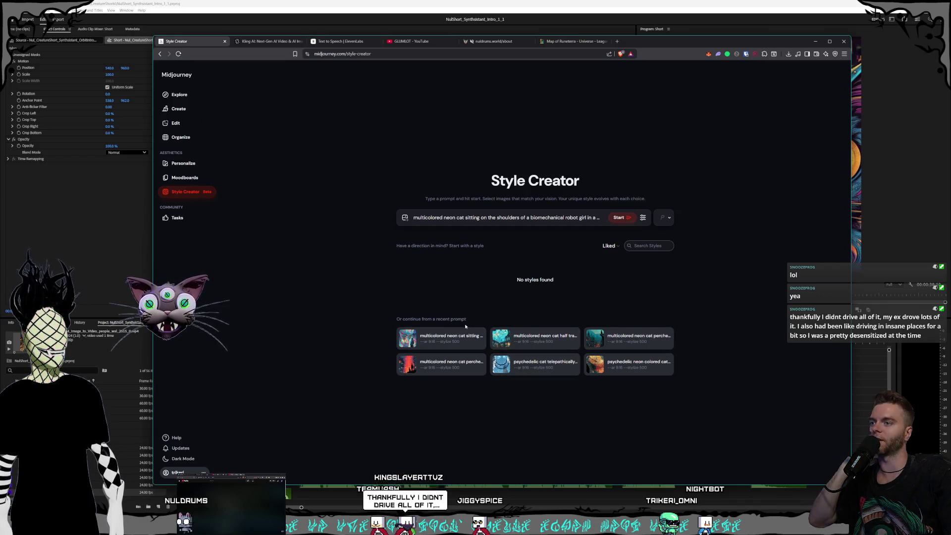
pyautogui.click(556, 337)
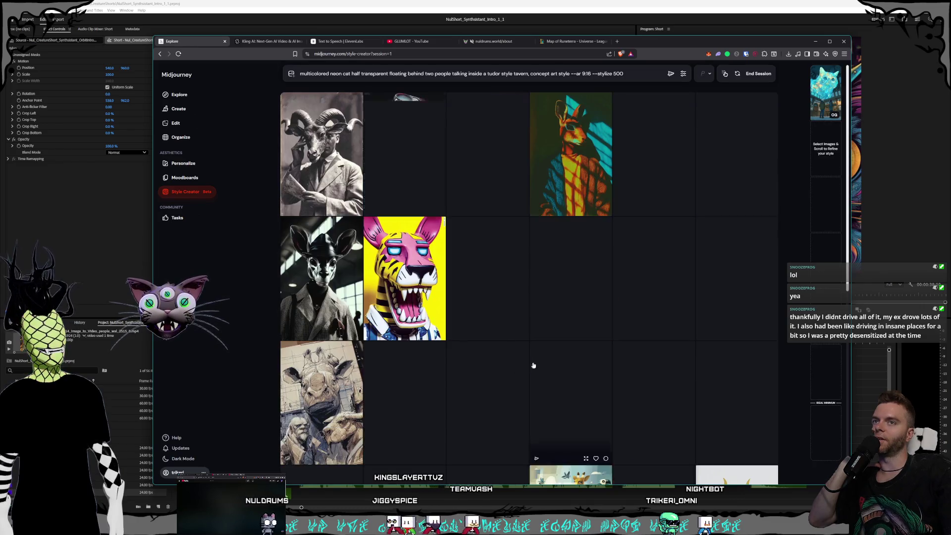
pyautogui.click(187, 191)
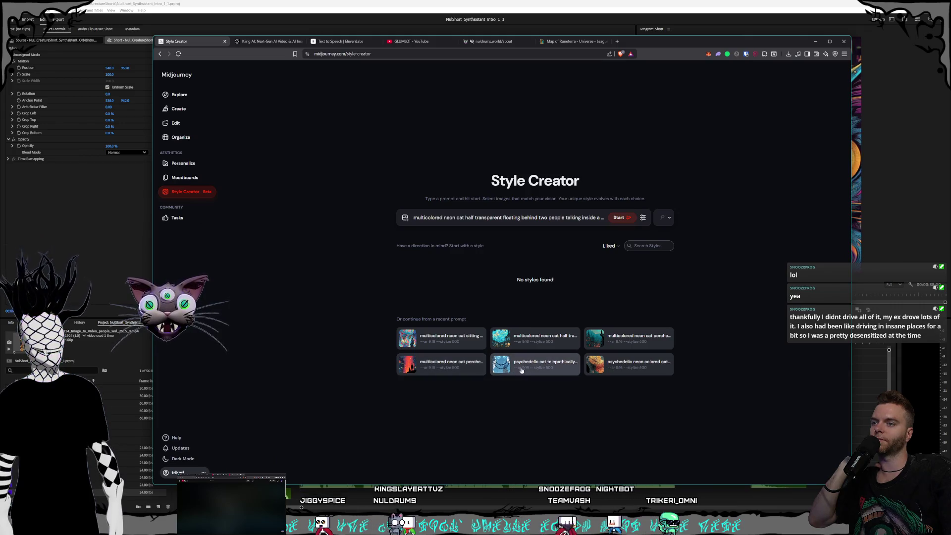
pyautogui.click(448, 365)
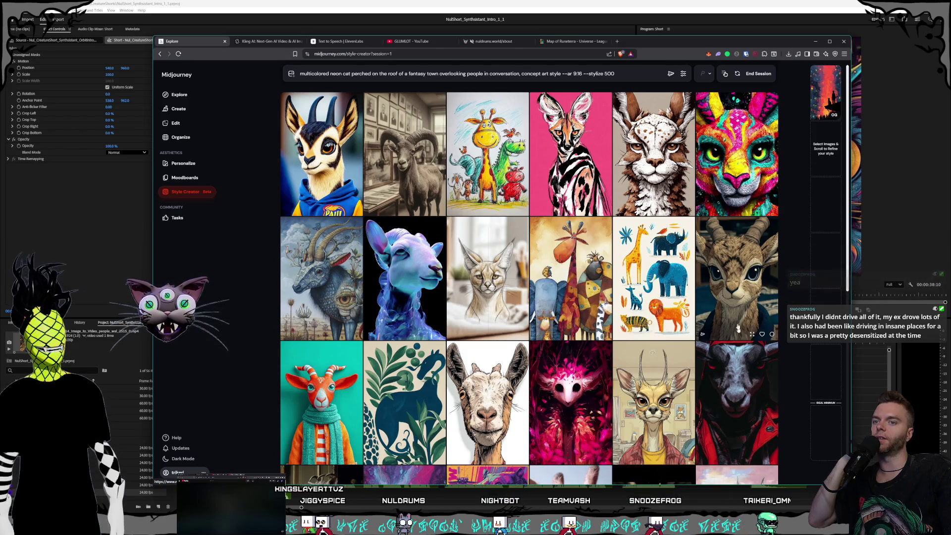
pyautogui.click(184, 195)
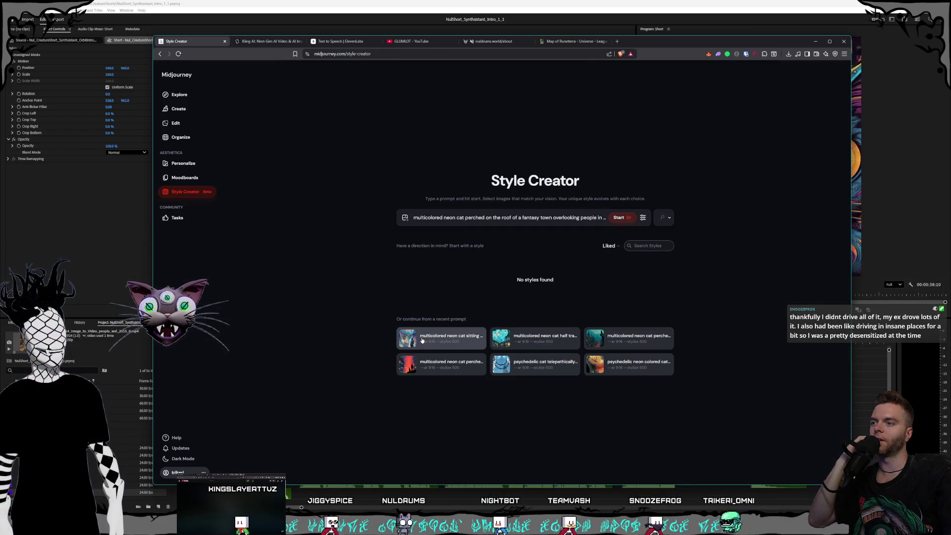
pyautogui.click(444, 337)
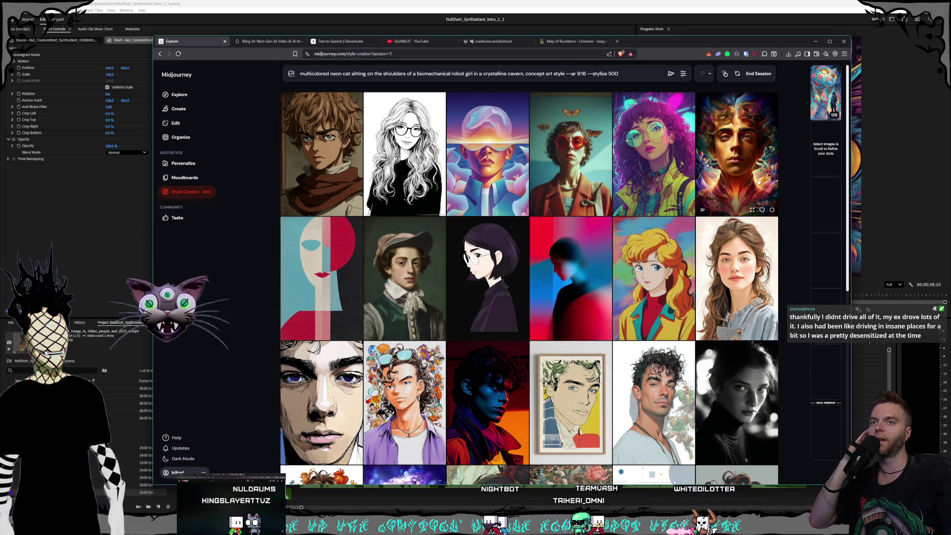
# - Scroll the portrait grid, then pass through the Kling and ElevenLabs tabs back to Premiere Pro
pyautogui.scroll(-3, 682, 215)
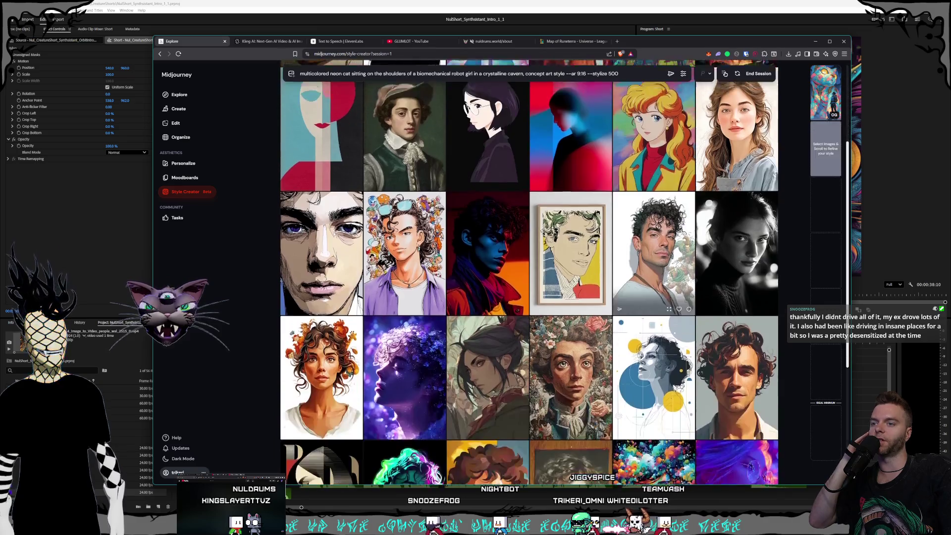
pyautogui.scroll(3, 683, 215)
pyautogui.scroll(-3, 683, 216)
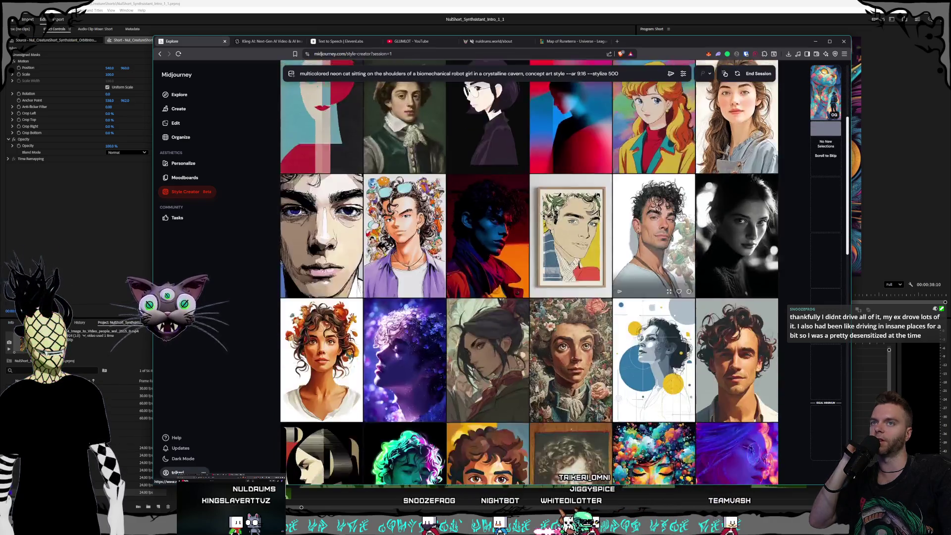
pyautogui.scroll(3, 683, 216)
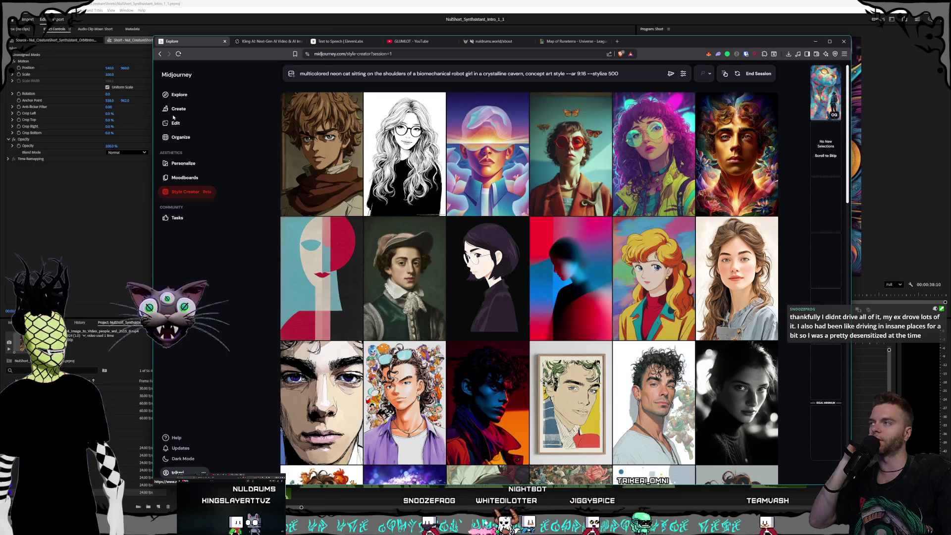
pyautogui.click(260, 42)
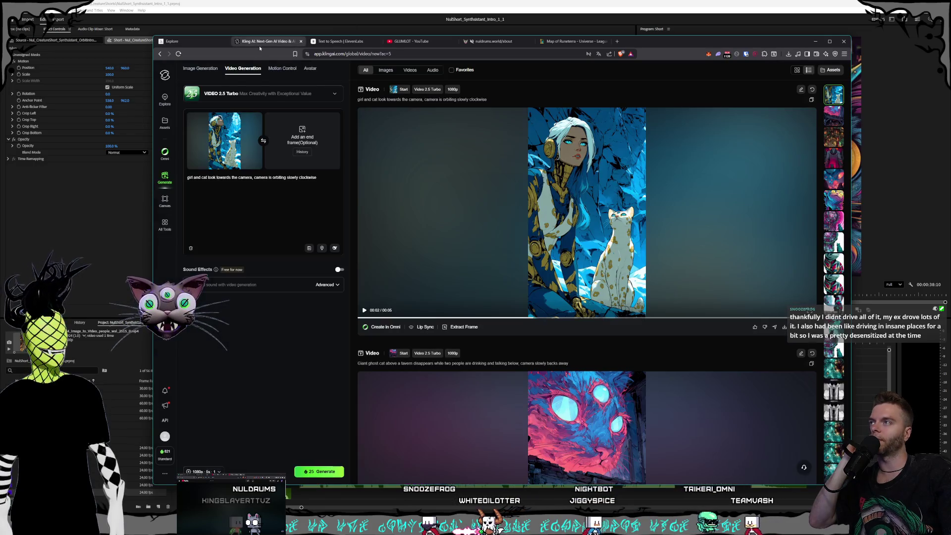
pyautogui.click(322, 42)
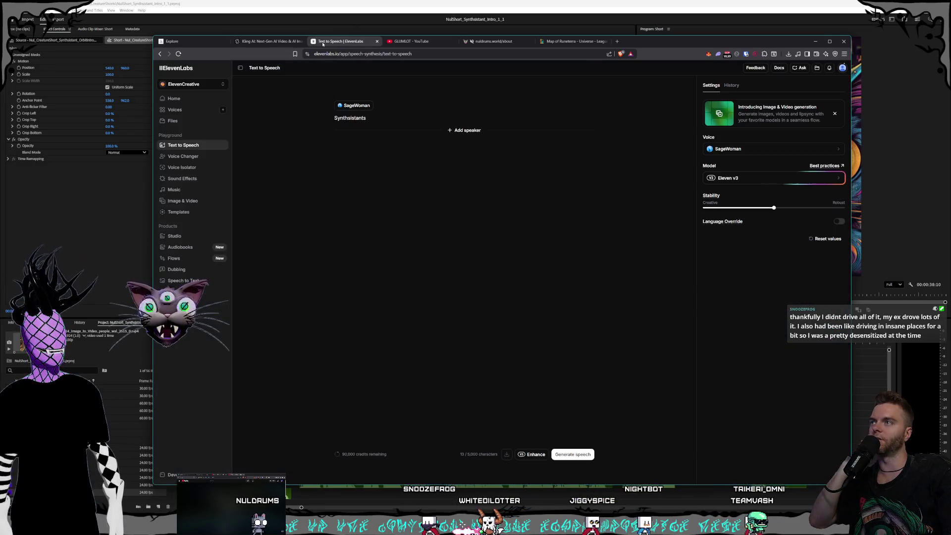
pyautogui.click(391, 2)
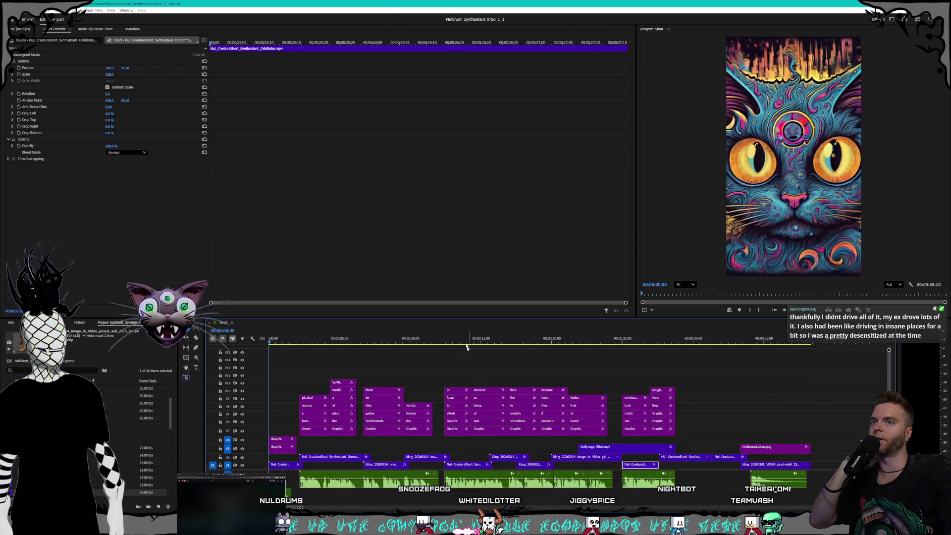
# - Start playback and widen the Program Monitor against the neighbouring panels and timeline
pyautogui.click(795, 310)
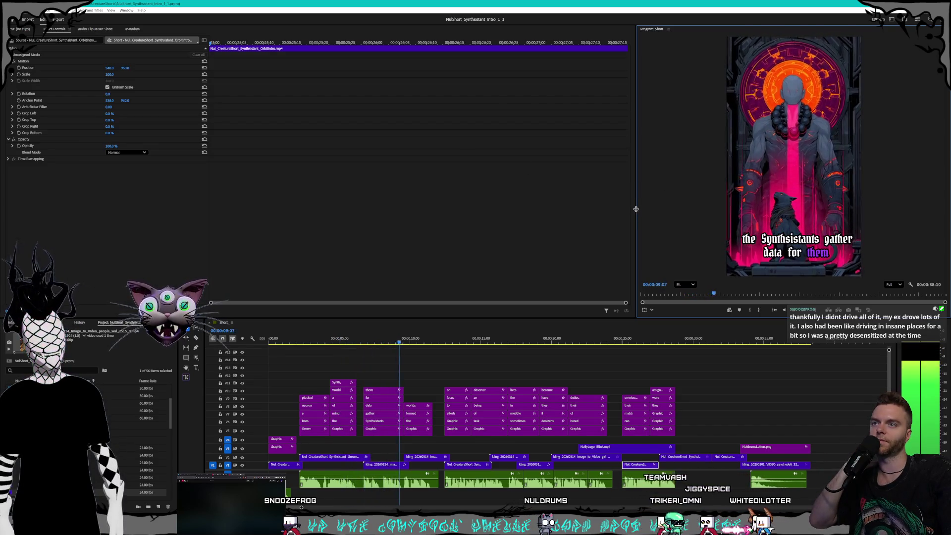
pyautogui.moveTo(636, 209); pyautogui.dragTo(583, 210)
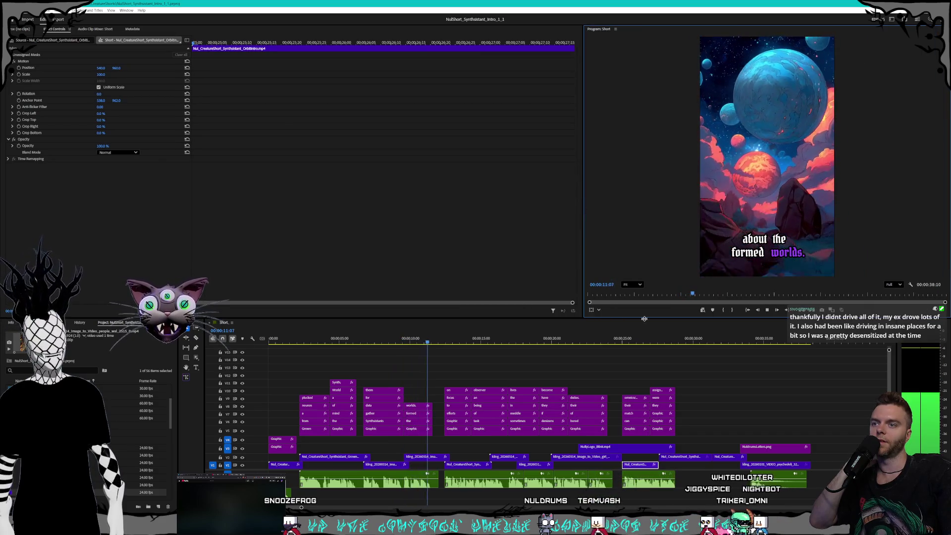
pyautogui.moveTo(644, 318); pyautogui.dragTo(645, 327)
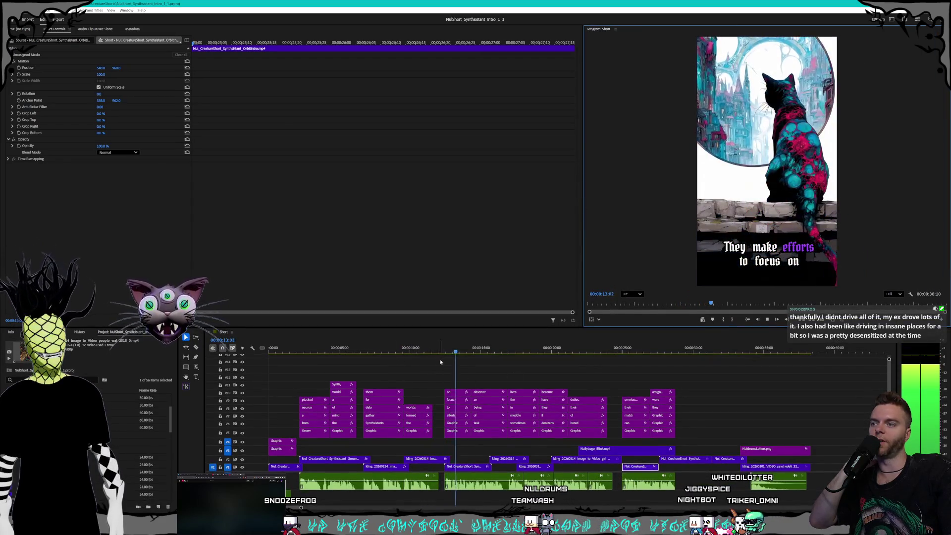
pyautogui.press('space')
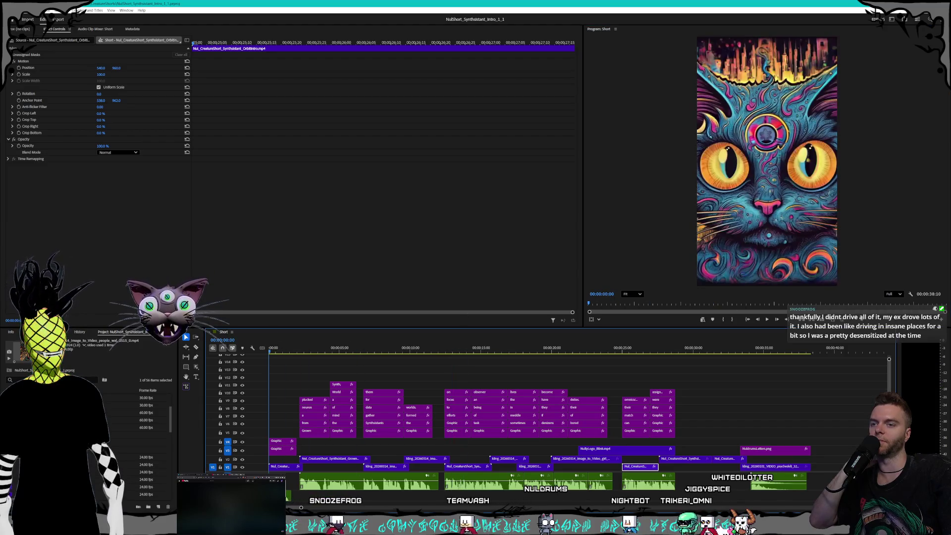
# - Replay the Synthsistant short, then scrub back to the girl-and-cat shot at 24:05
pyautogui.click(766, 325)
pyautogui.click(767, 320)
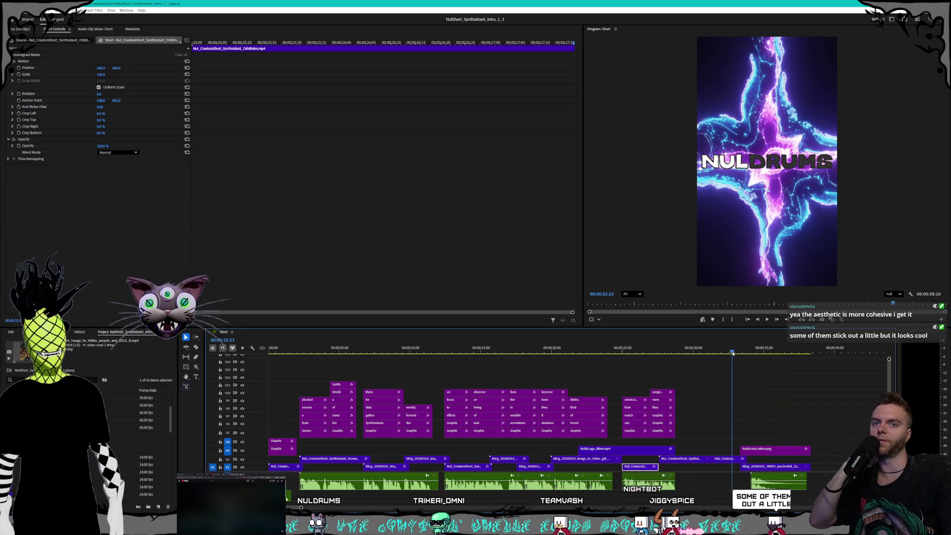
pyautogui.click(657, 352)
pyautogui.moveTo(657, 352)
pyautogui.mouseDown()
pyautogui.moveTo(527, 352)
pyautogui.moveTo(612, 352)
pyautogui.mouseUp()
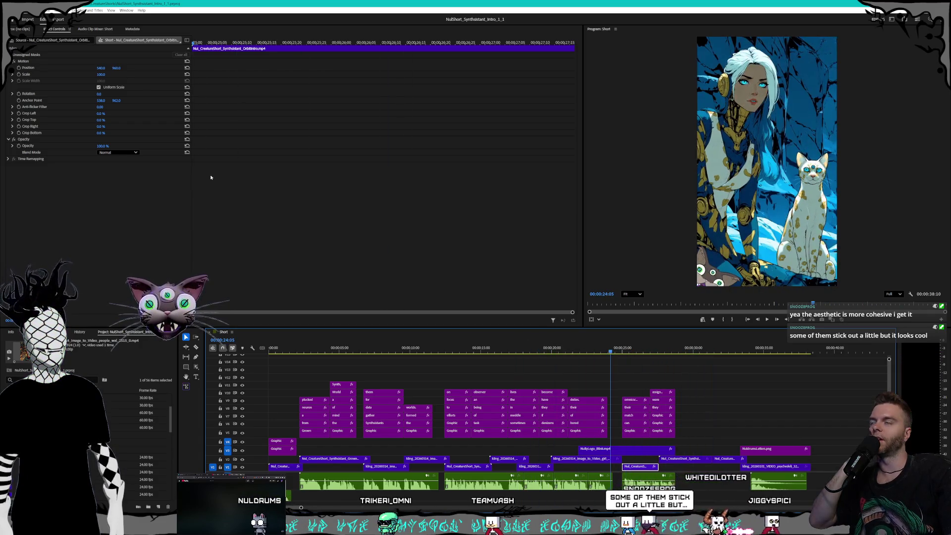
# - Open NulShort_ShadeShifters_Intro_1_1.prproj from the recent projects list
pyautogui.click(7, 10)
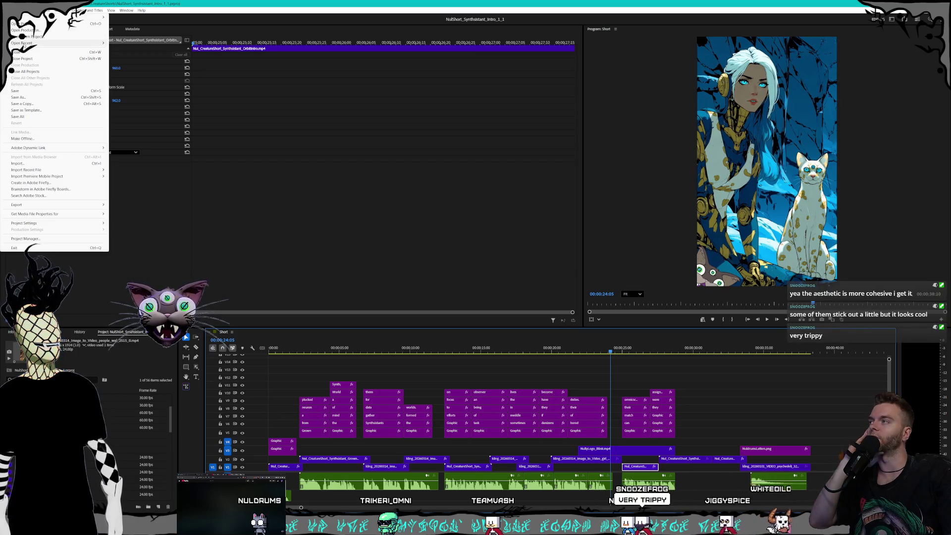
pyautogui.moveTo(28, 44)
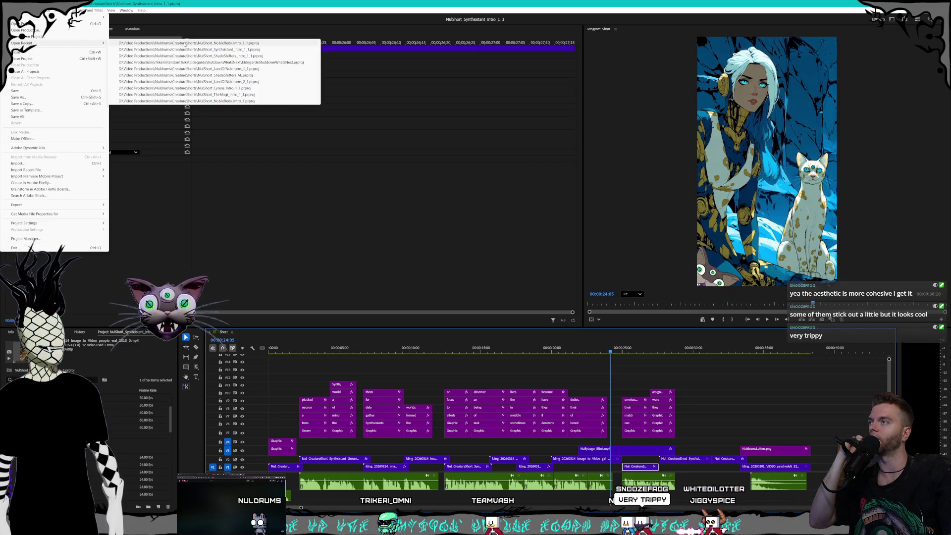
pyautogui.click(195, 55)
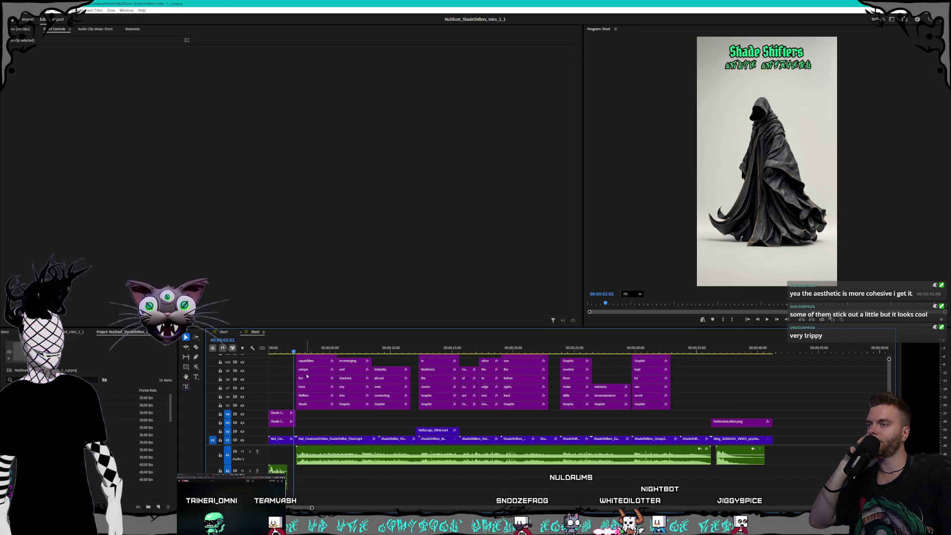
# - Play the Shade Shifters short from the start, jump to the cave shot, and scrub to the Nuldrums logo at 37:14
pyautogui.press('Home')
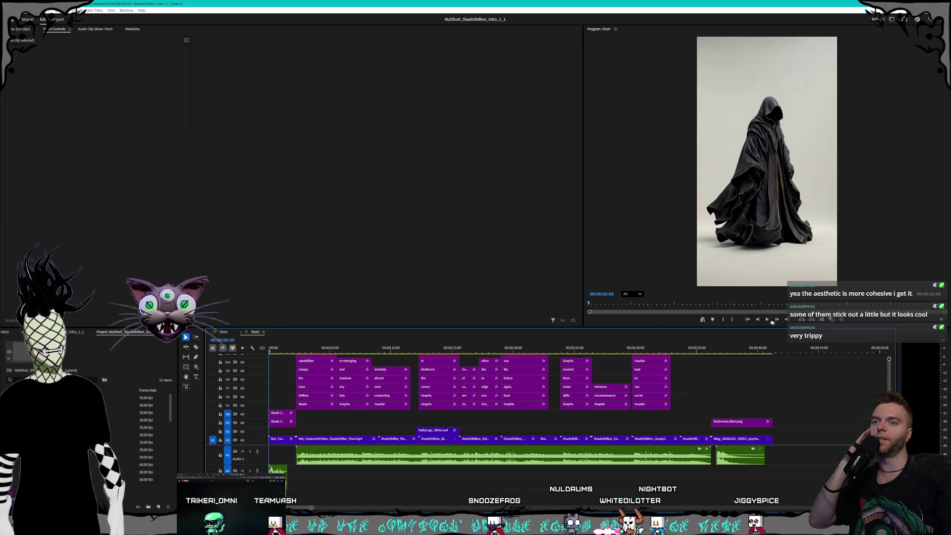
pyautogui.click(770, 321)
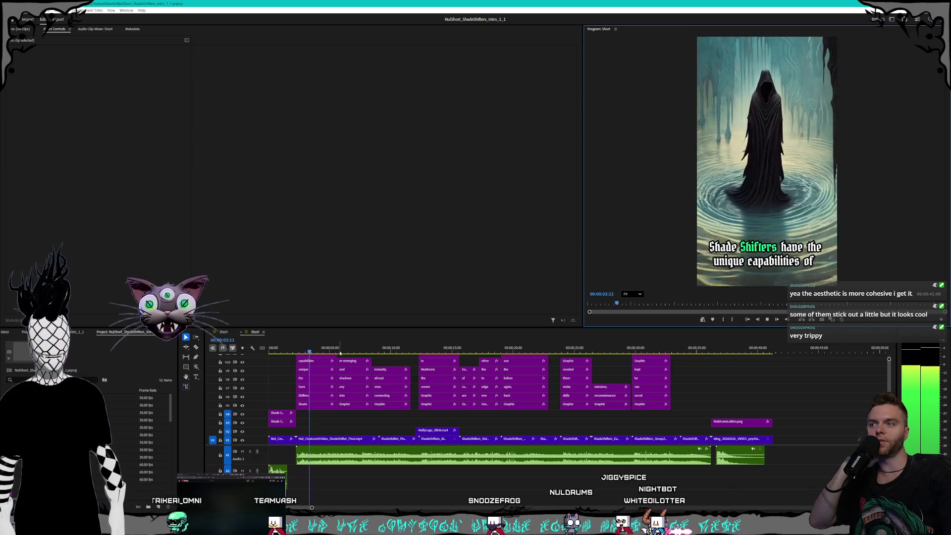
pyautogui.click(379, 352)
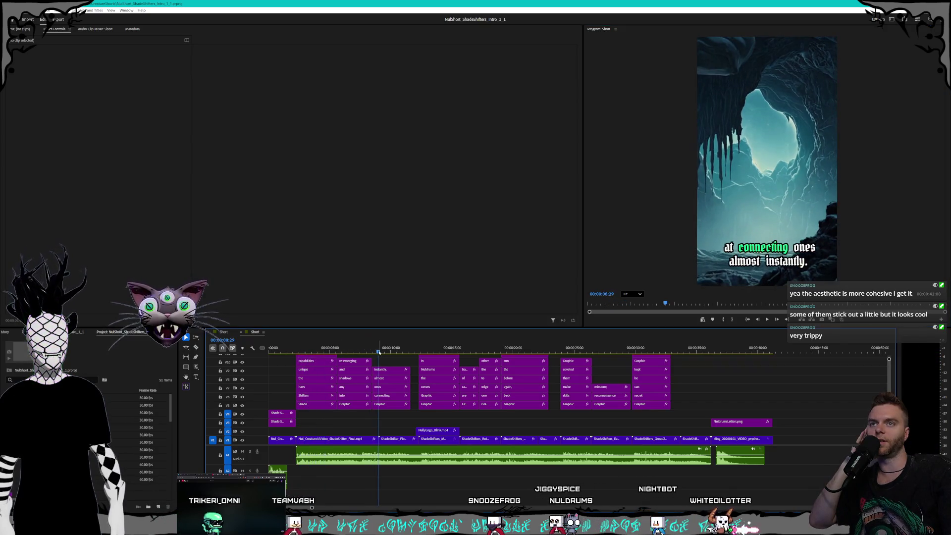
pyautogui.click(767, 319)
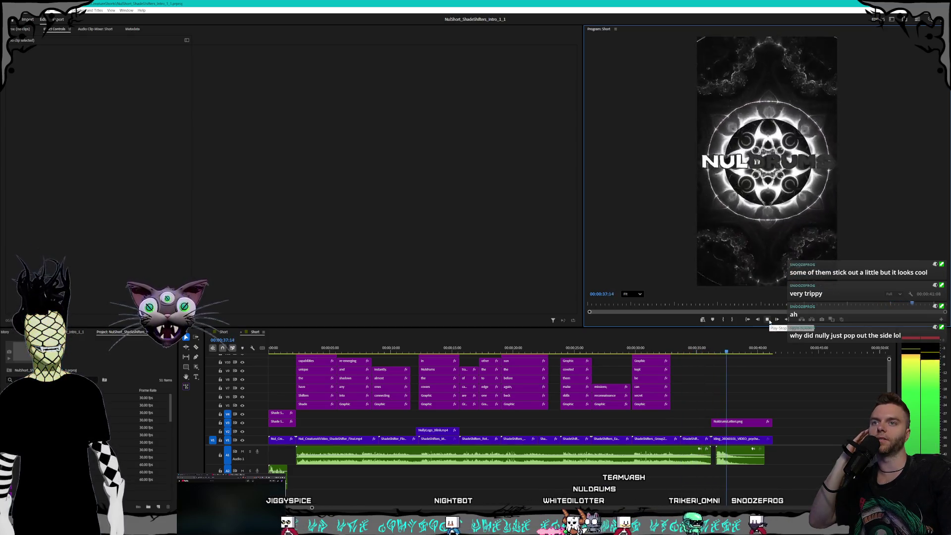
pyautogui.click(769, 320)
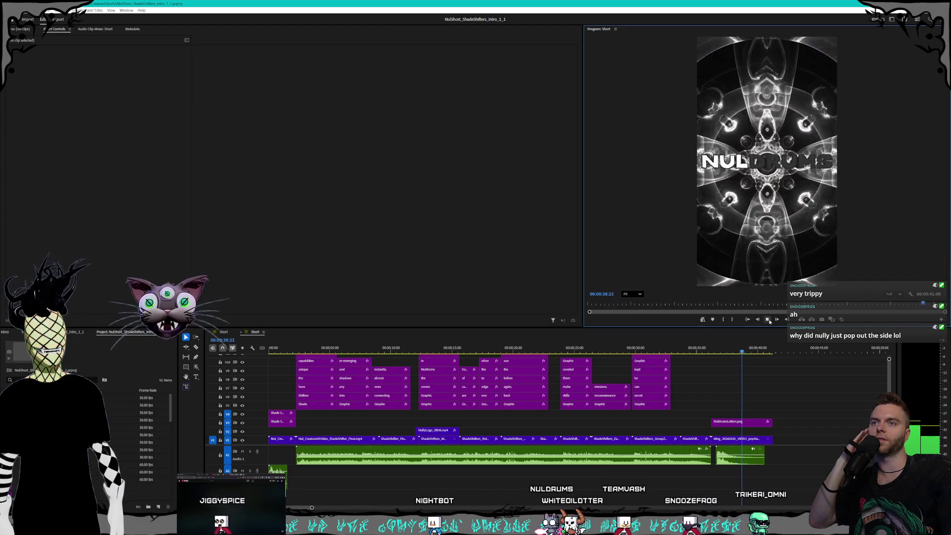
pyautogui.click(701, 350)
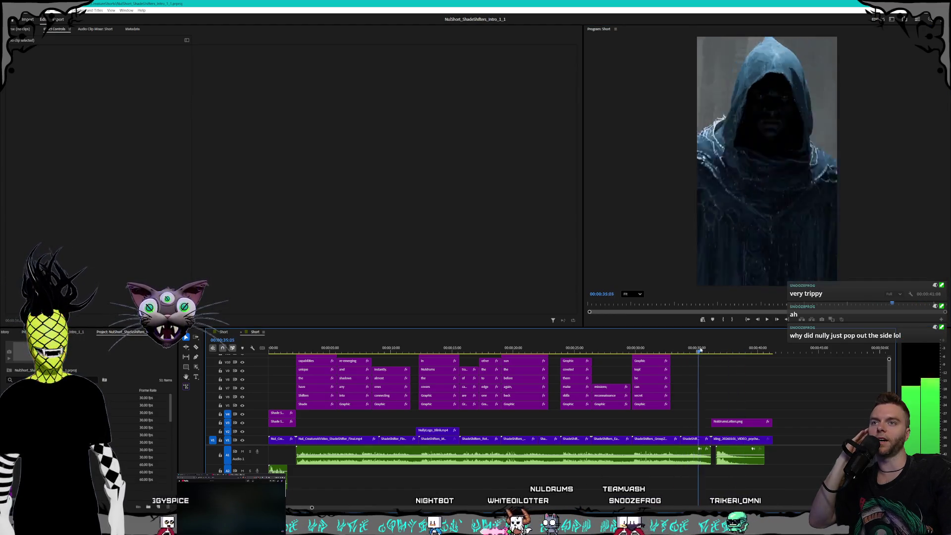
pyautogui.moveTo(713, 351); pyautogui.dragTo(727, 351)
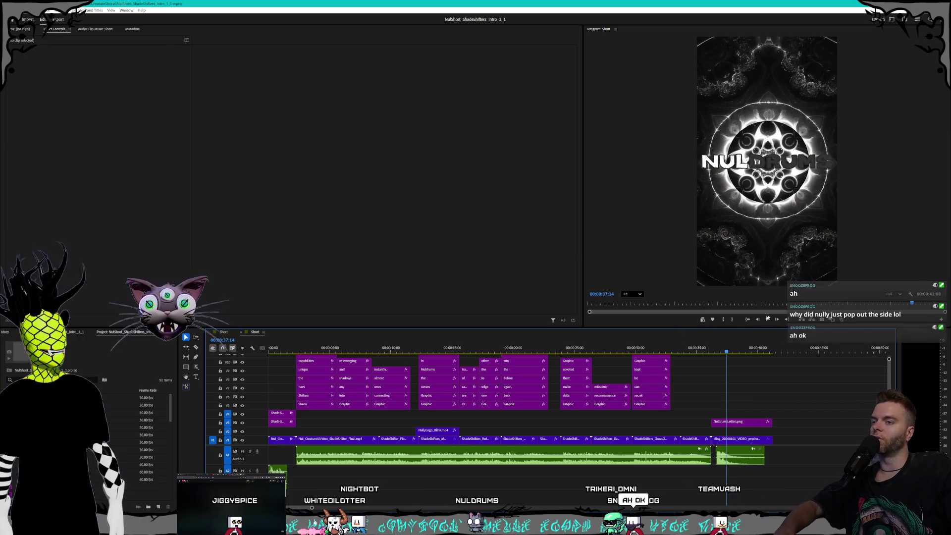
# - Reopen NulShort_NobleReds_Intro_1_1.prproj from recent projects and accept the missing-filter warning
pyautogui.click(12, 9)
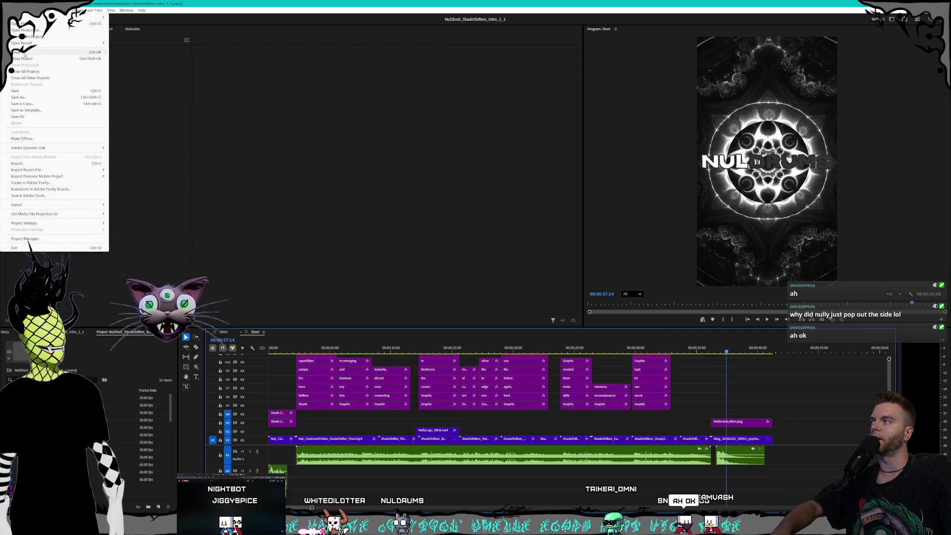
pyautogui.moveTo(30, 43)
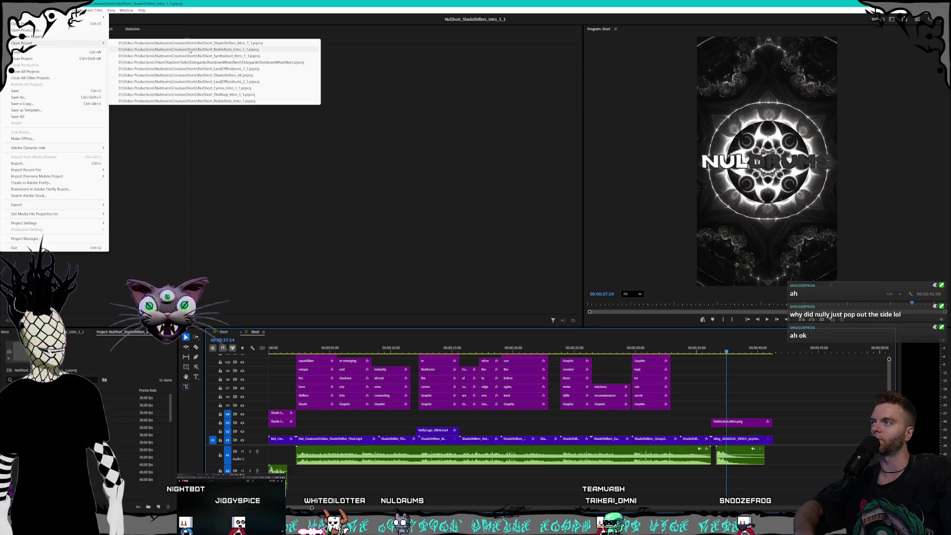
pyautogui.click(190, 50)
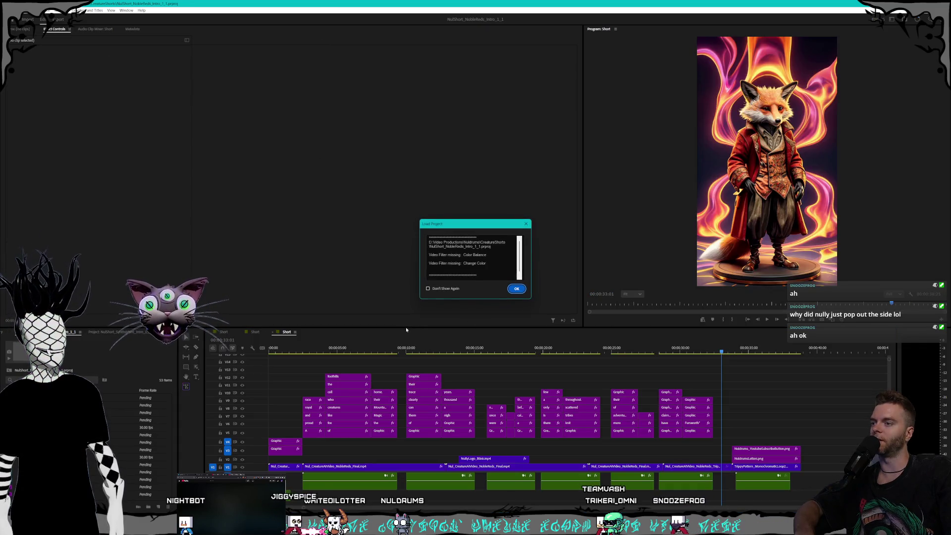
pyautogui.click(517, 289)
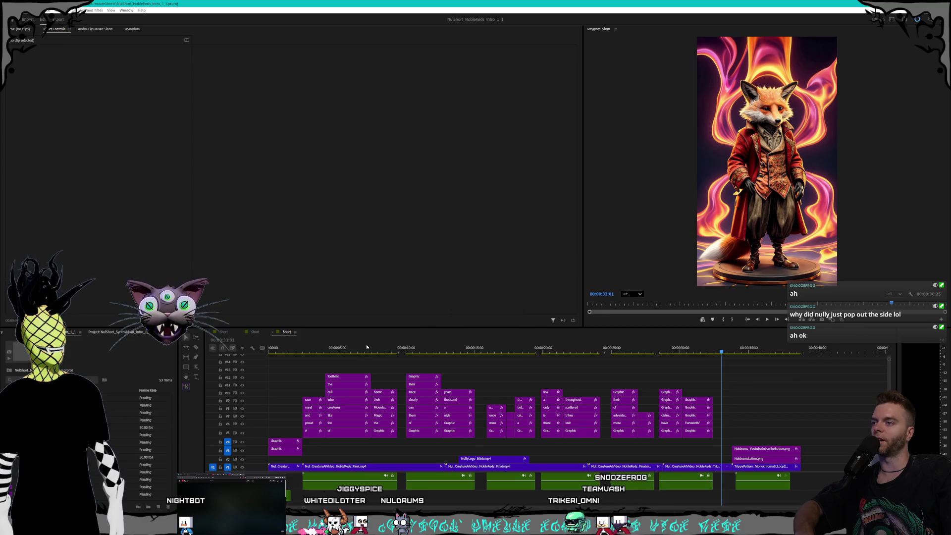
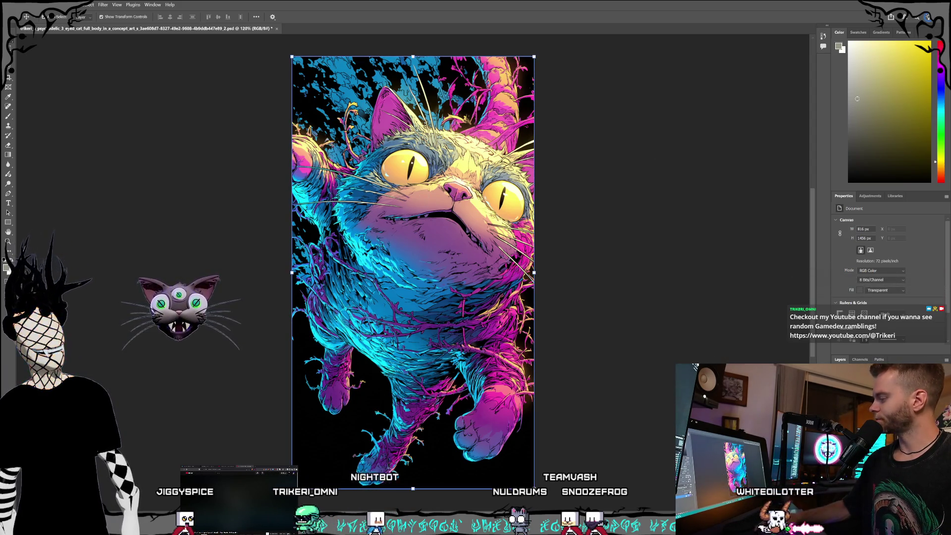
# - Select Layer 0 and lasso around the cat's head and eyes, redoing the first attempt
pyautogui.click(574, 271)
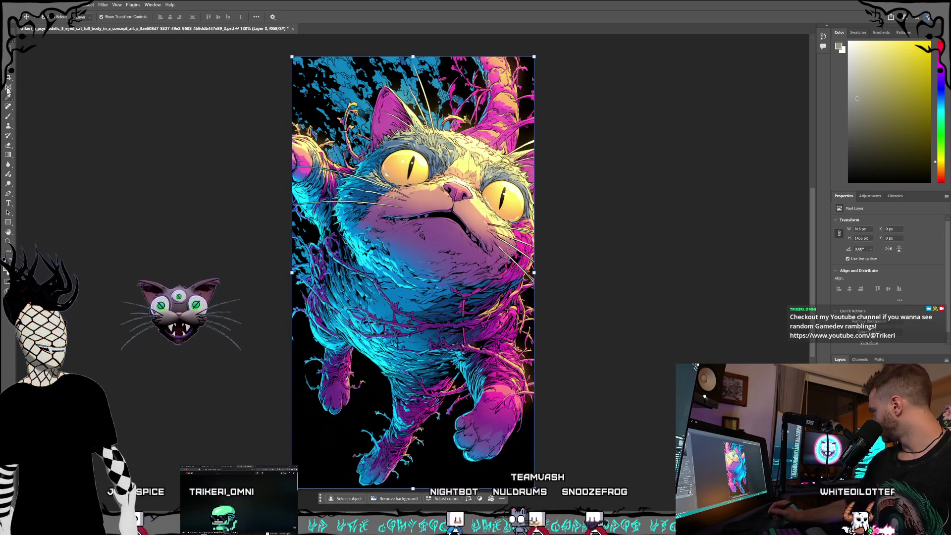
pyautogui.press('l')
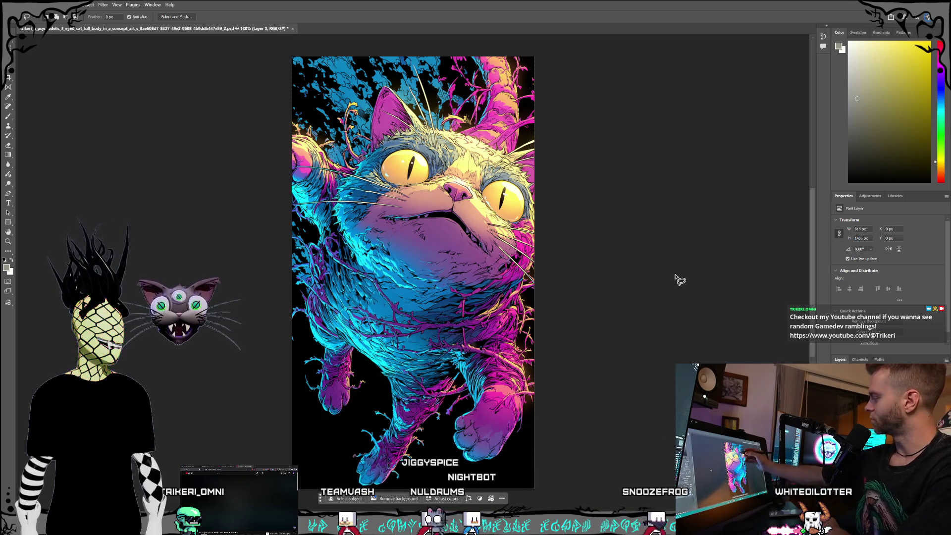
pyautogui.moveTo(461, 149); pyautogui.dragTo(470, 154)
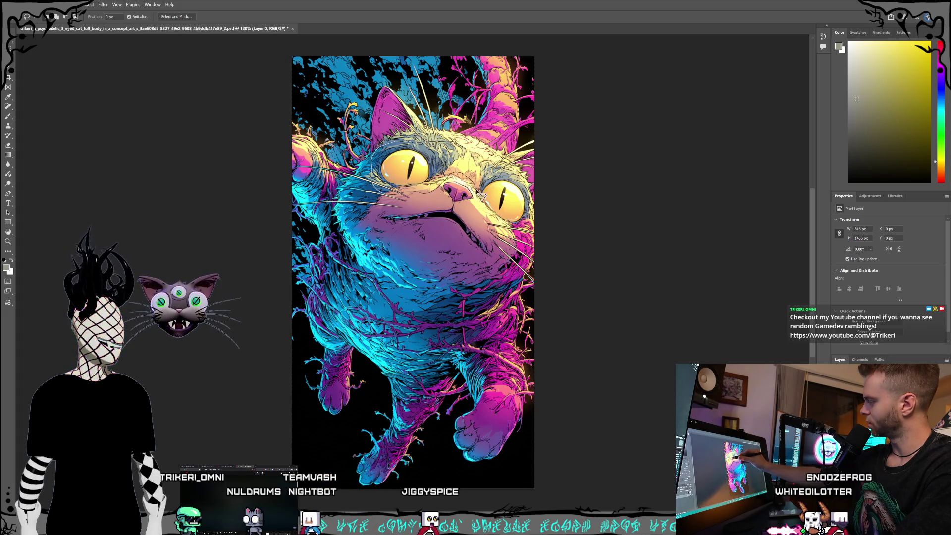
pyautogui.moveTo(509, 229); pyautogui.dragTo(523, 229)
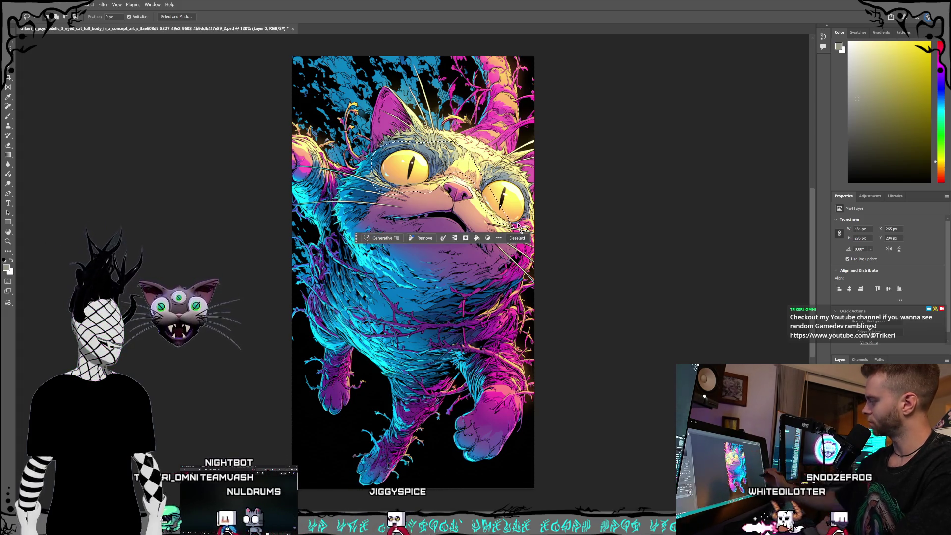
pyautogui.hotkey('ctrl', 'd')
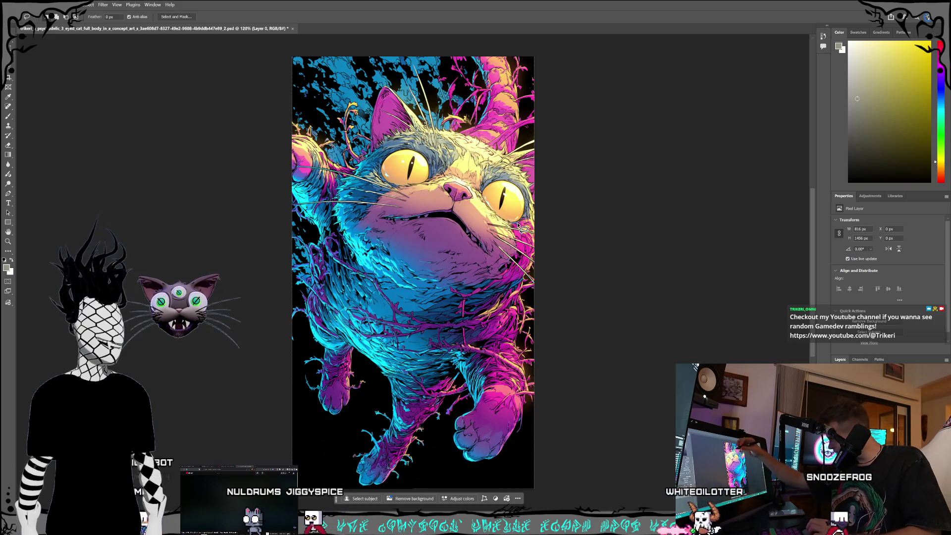
pyautogui.click(388, 165)
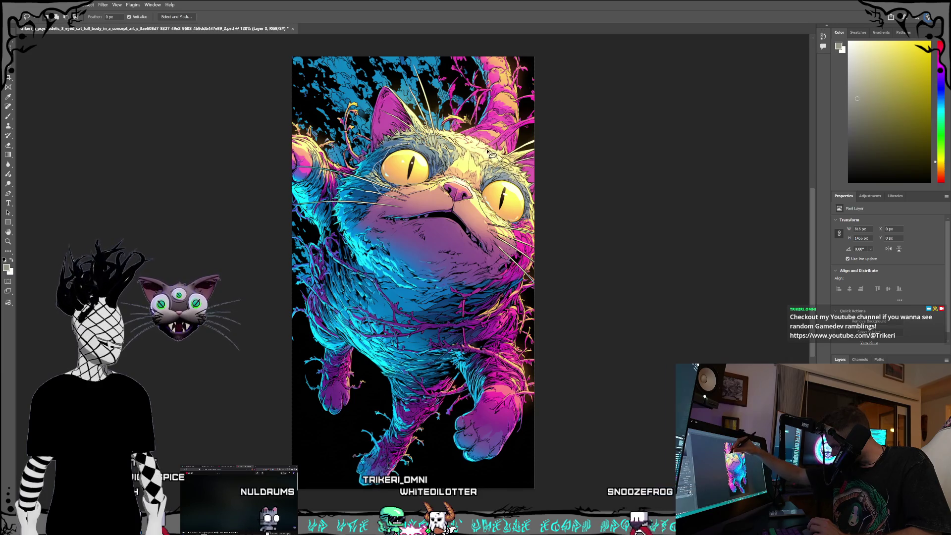
pyautogui.moveTo(444, 139); pyautogui.dragTo(446, 137)
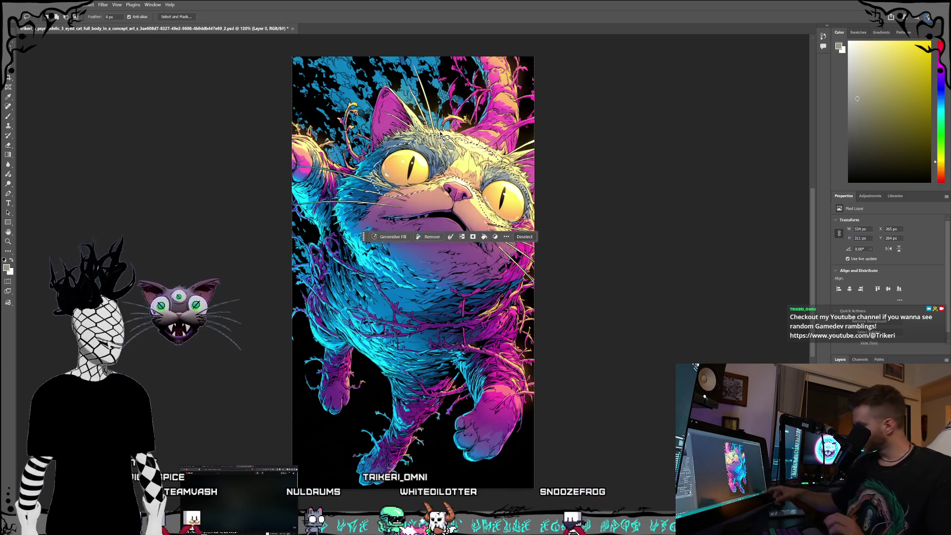
# - Switch the Generative Fill model from Gemini 3 to Firefly Fill & Expand
pyautogui.click(388, 237)
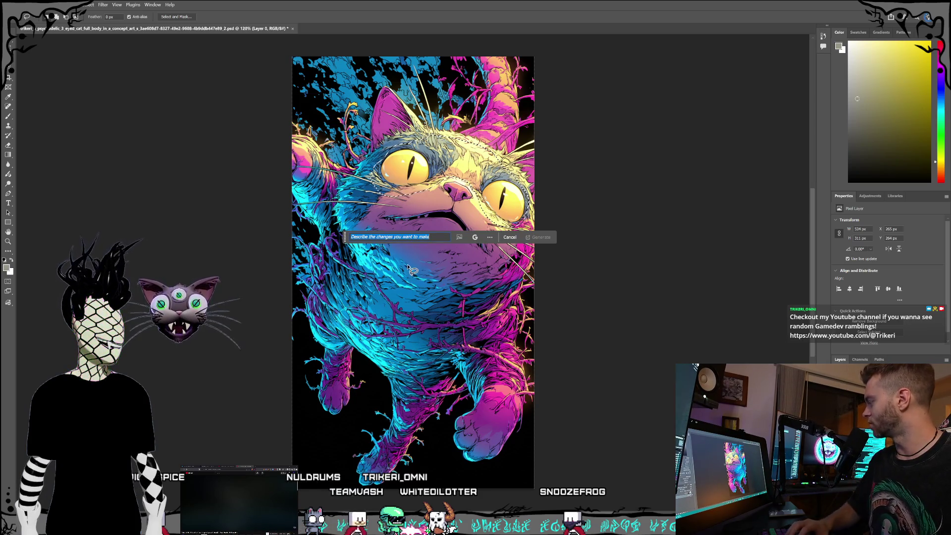
pyautogui.click(473, 237)
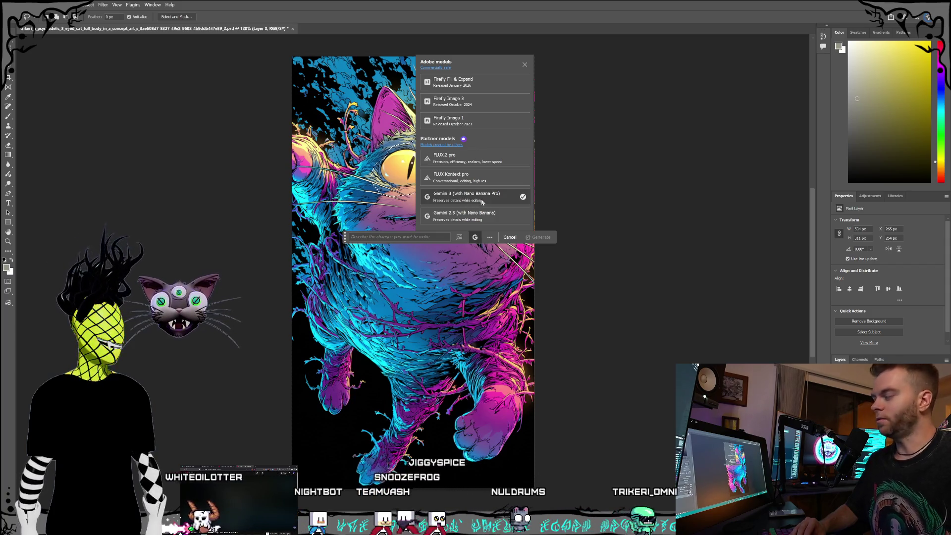
pyautogui.click(475, 236)
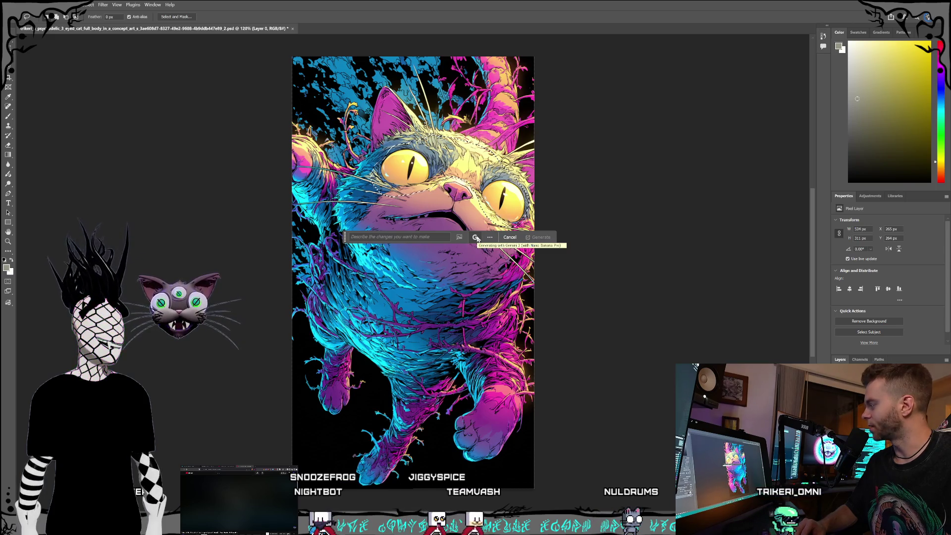
pyautogui.click(476, 237)
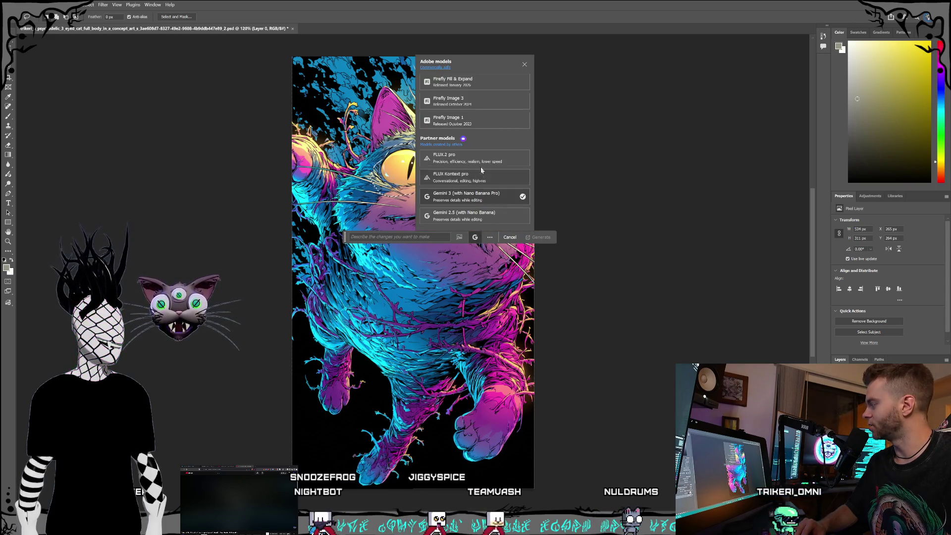
pyautogui.click(474, 84)
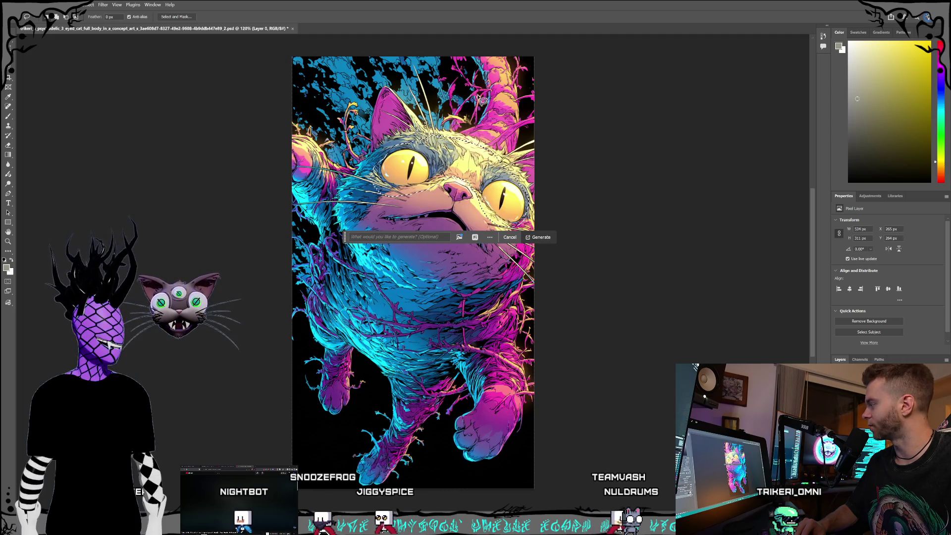
# - Enter the prompt '3 cat eyes' and generate the fill
pyautogui.click(475, 237)
pyautogui.click(475, 238)
pyautogui.click(475, 237)
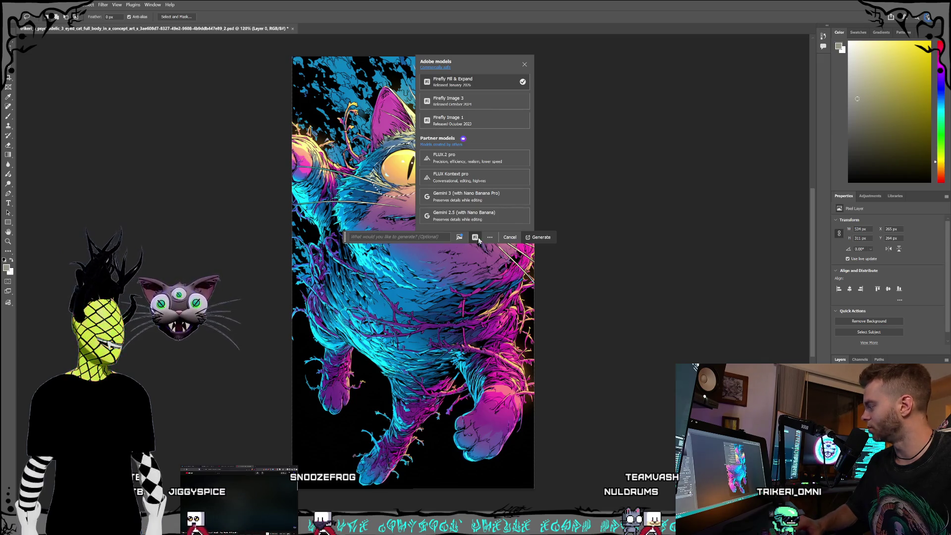
pyautogui.click(478, 239)
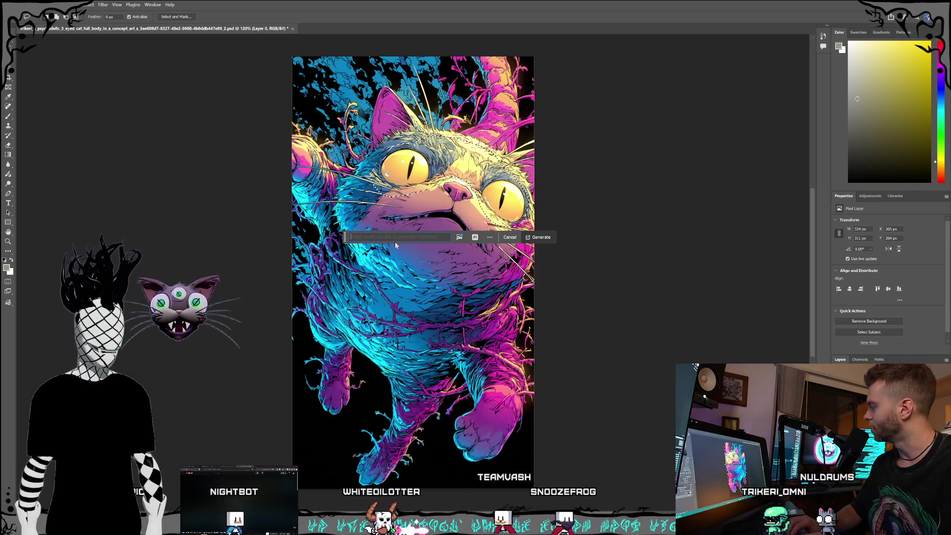
pyautogui.write('3 cat eyes')
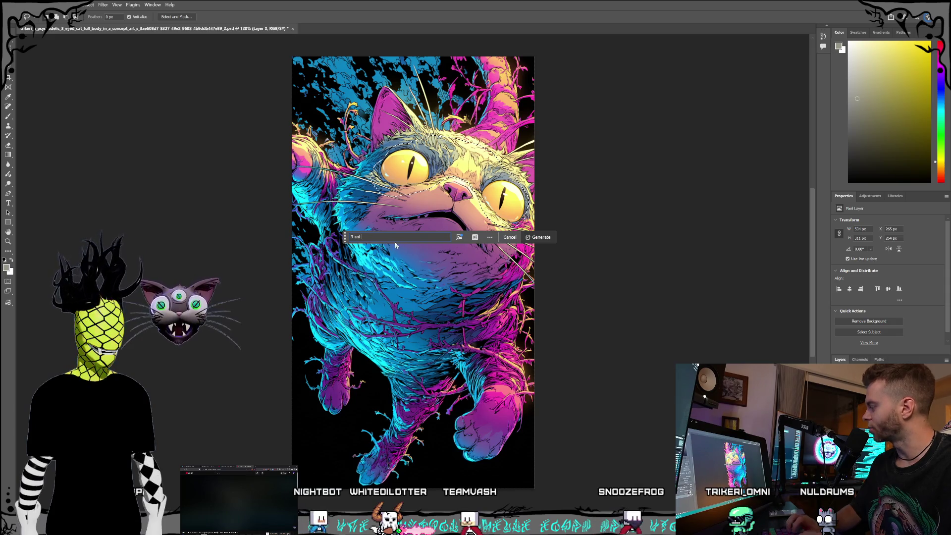
pyautogui.click(540, 238)
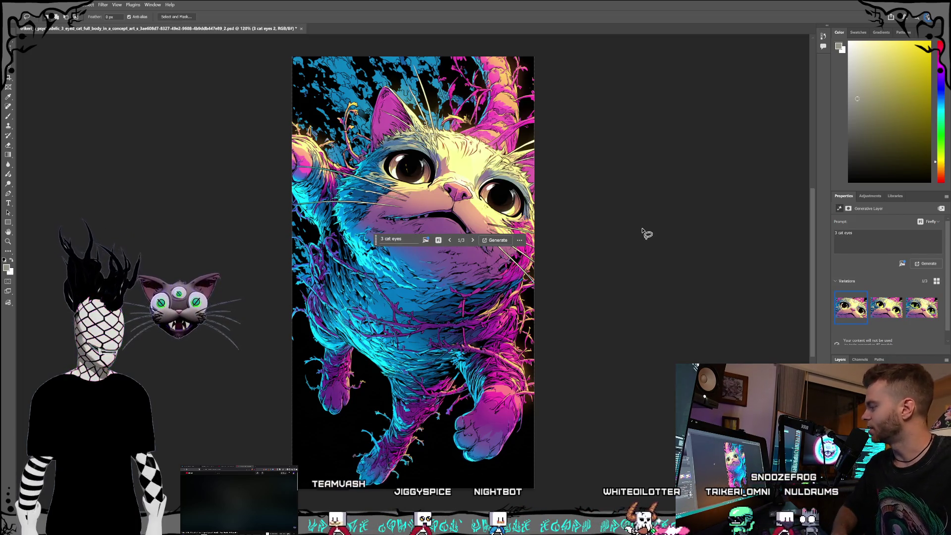
# - Compare the Firefly eye variations, from green eyes back to brown eyes
pyautogui.moveTo(890, 307)
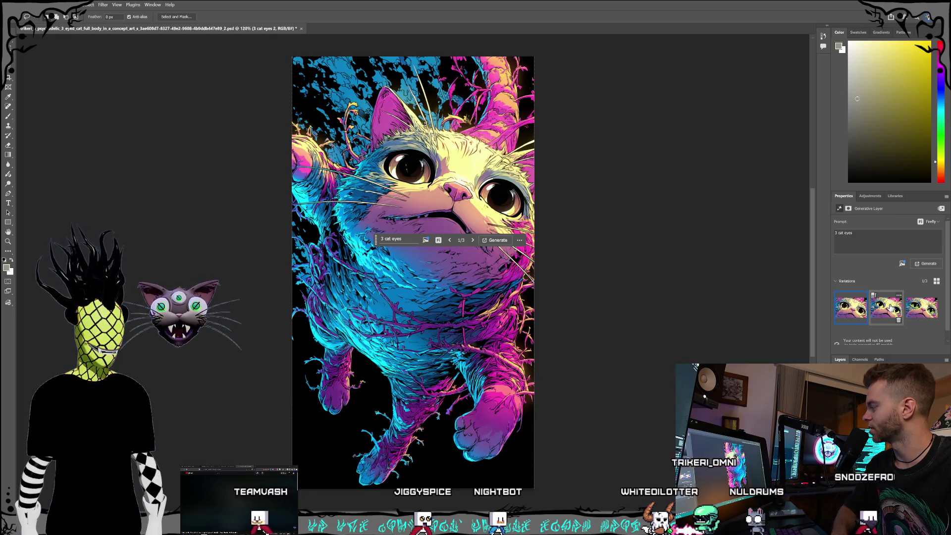
pyautogui.click(850, 313)
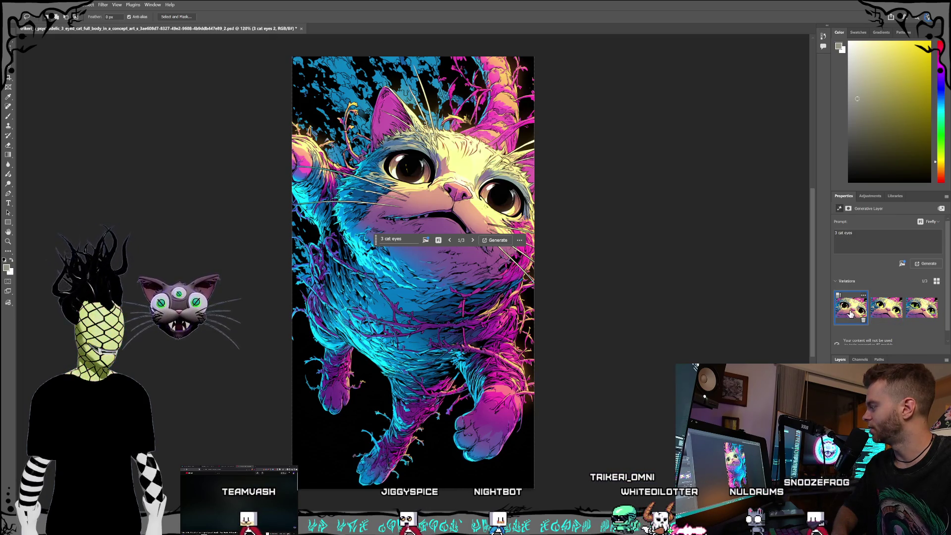
pyautogui.click(921, 308)
pyautogui.click(884, 309)
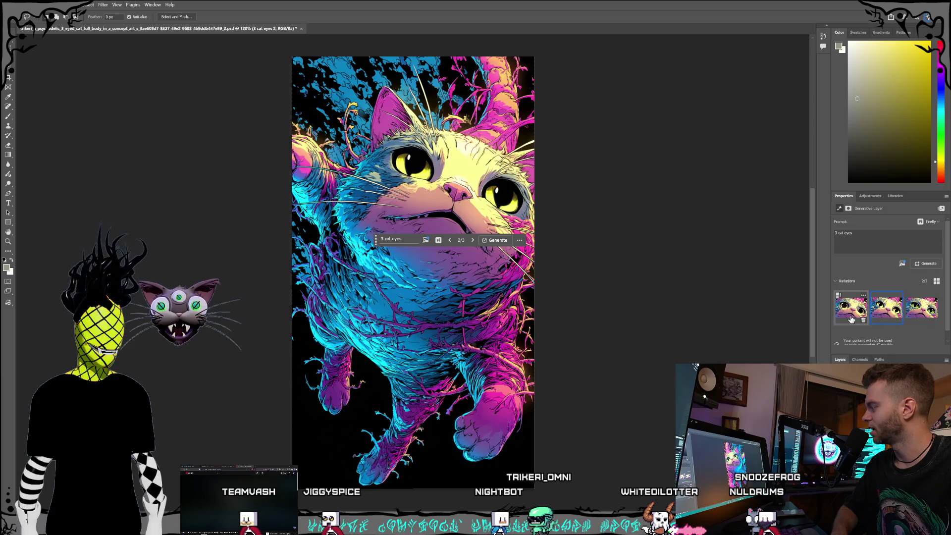
pyautogui.click(850, 310)
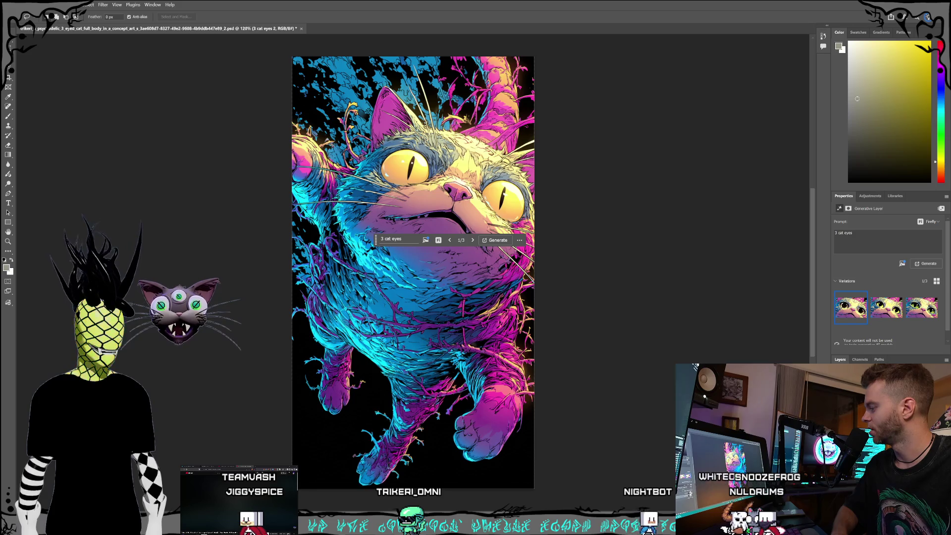
# - Restore the Gemini '3 cat eyes' version with three yellow eyes, deselect, and show the desktop
pyautogui.hotkey('ctrl', 'z')
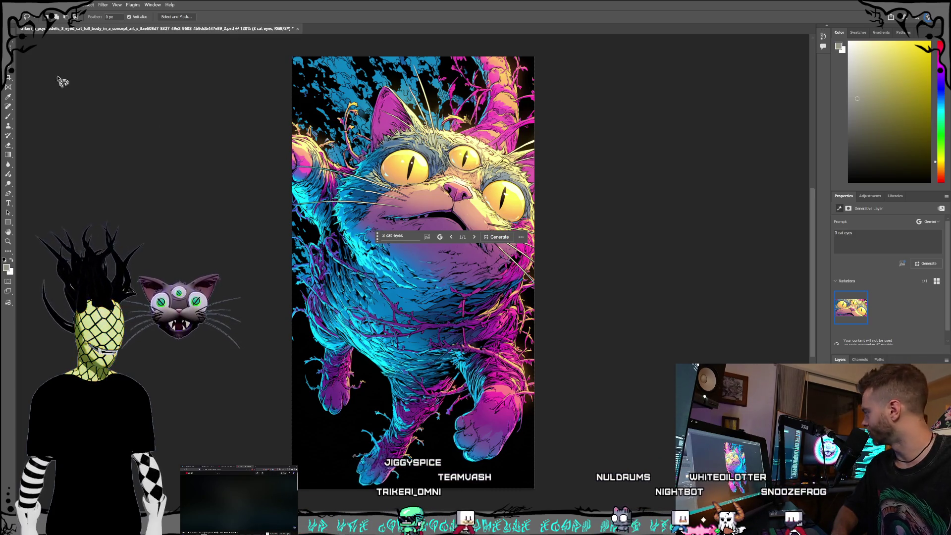
pyautogui.press('v')
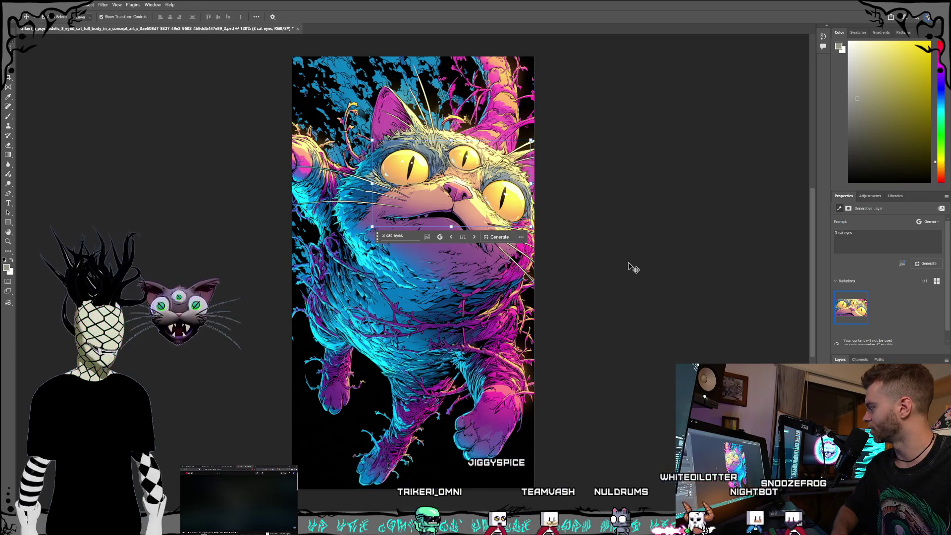
pyautogui.click(628, 262)
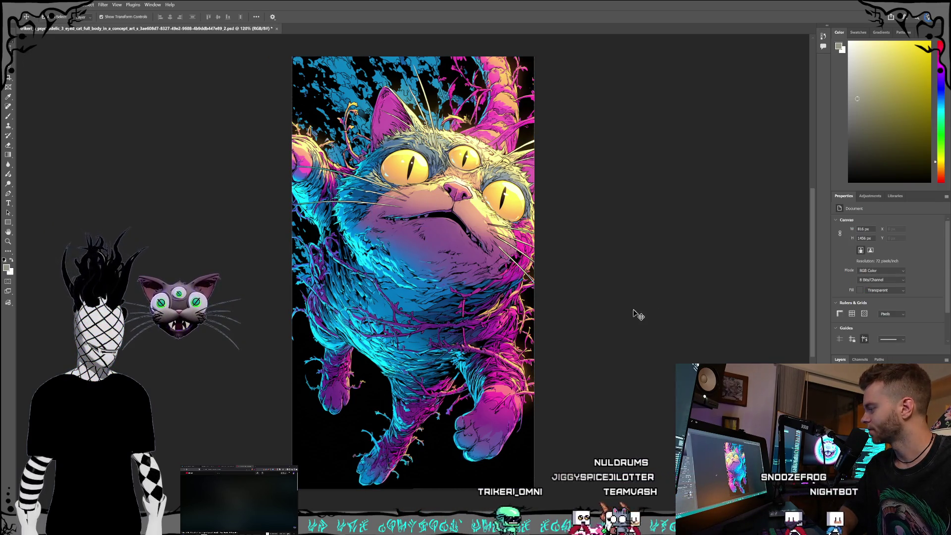
pyautogui.click(872, 392)
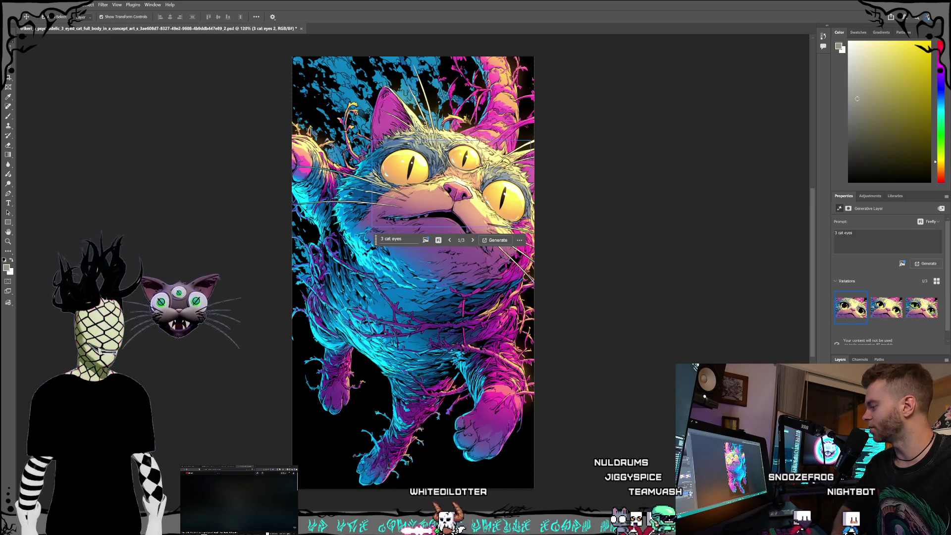
pyautogui.hotkey('ctrl', 'z')
pyautogui.hotkey('ctrl', 'shift', 'z')
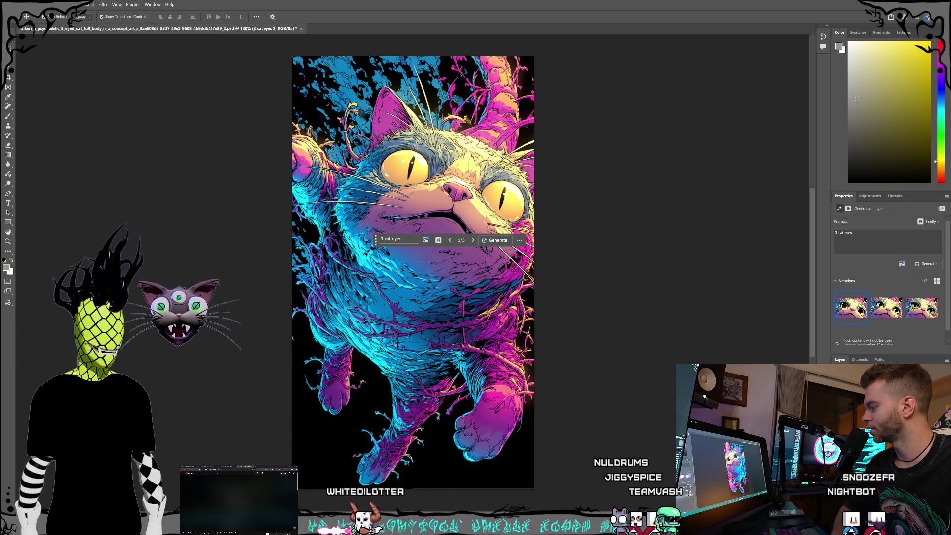
pyautogui.hotkey('ctrl', 'shift', 'z')
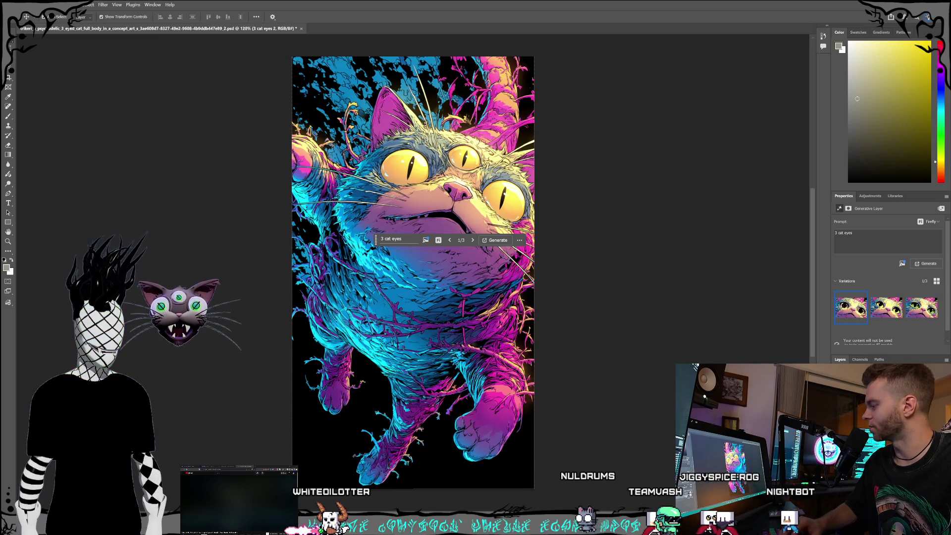
pyautogui.hotkey('ctrl', 'e')
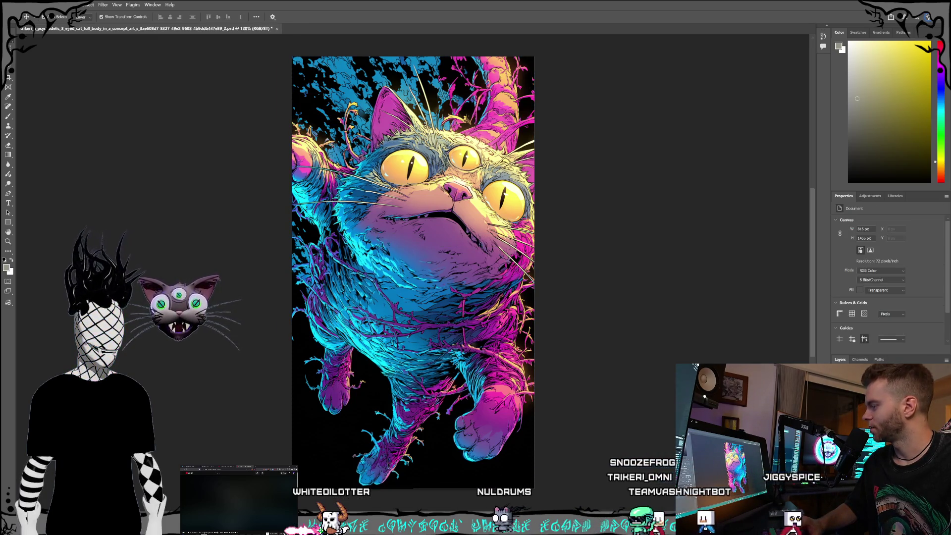
pyautogui.press('super+d')
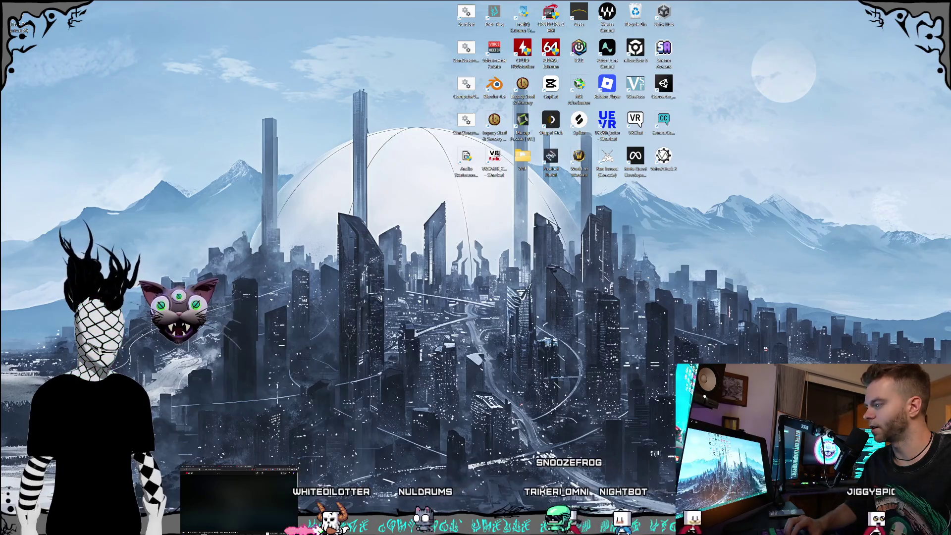
# - Go to the Midjourney Create feed, scroll to the biomechanical android batch, and open one render
pyautogui.press('super+d')
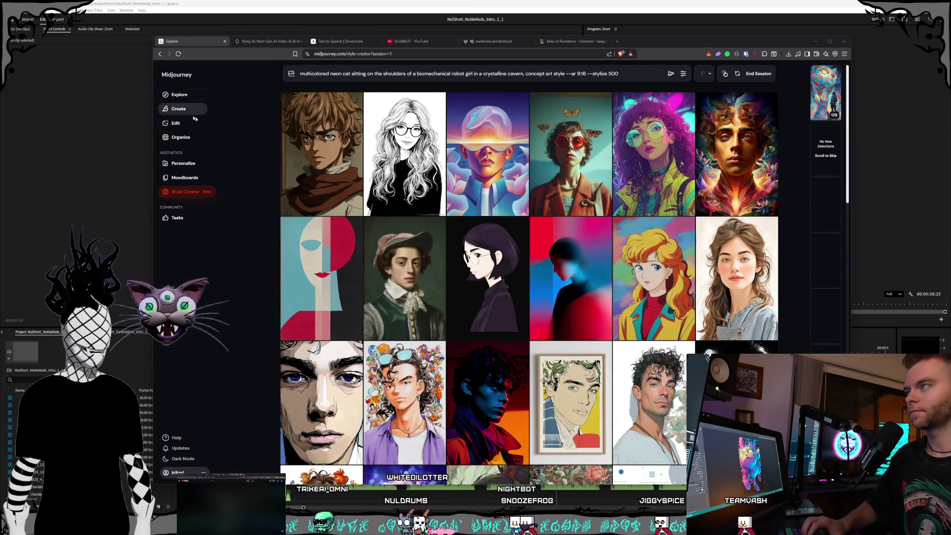
pyautogui.click(191, 110)
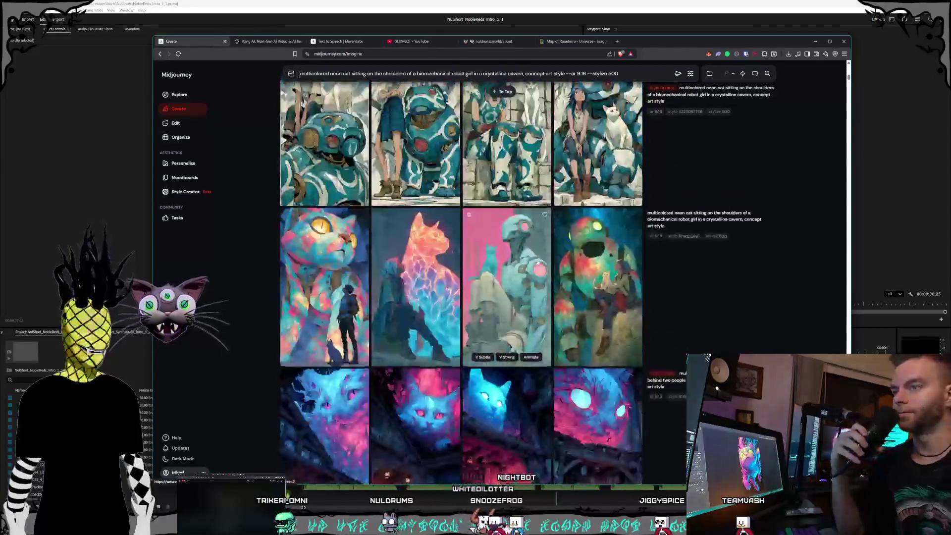
pyautogui.scroll(-20, 540, 270)
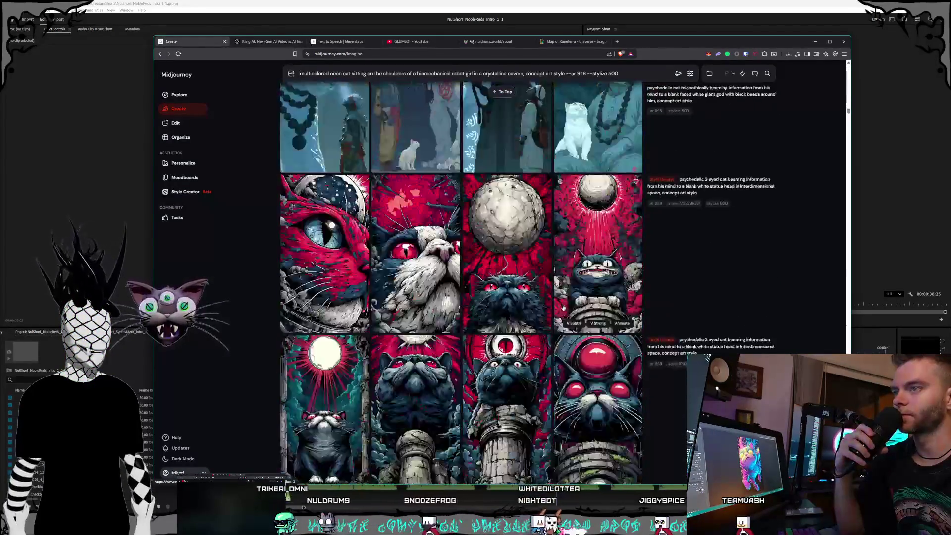
pyautogui.scroll(-20, 563, 308)
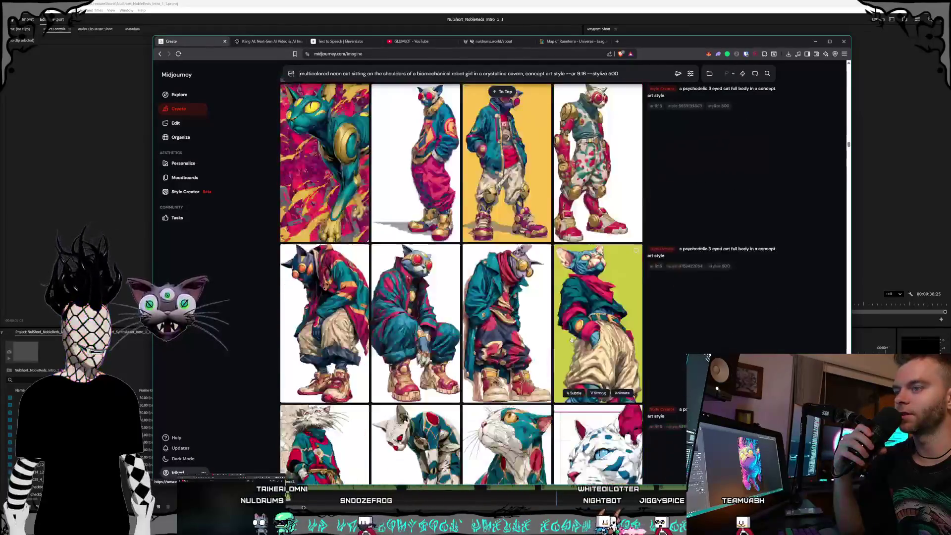
pyautogui.scroll(-20, 560, 307)
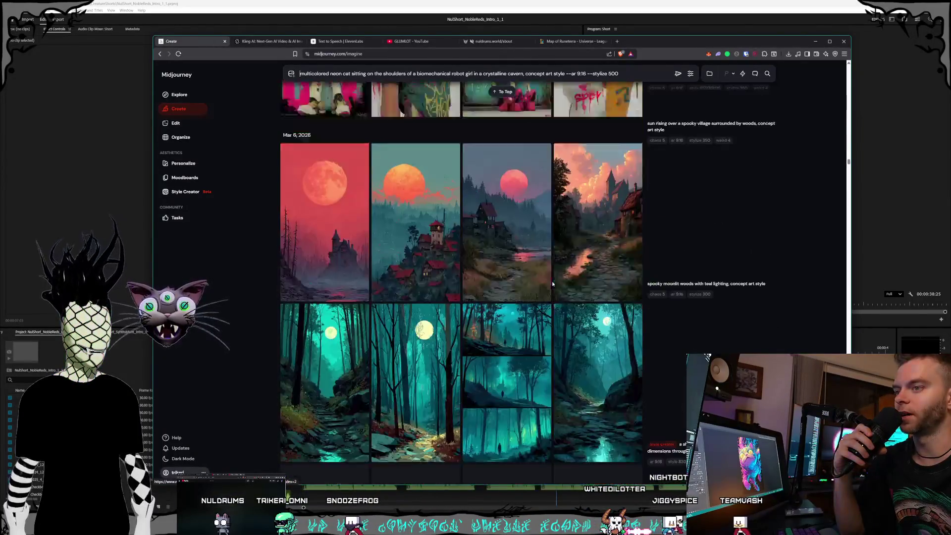
pyautogui.scroll(-20, 553, 283)
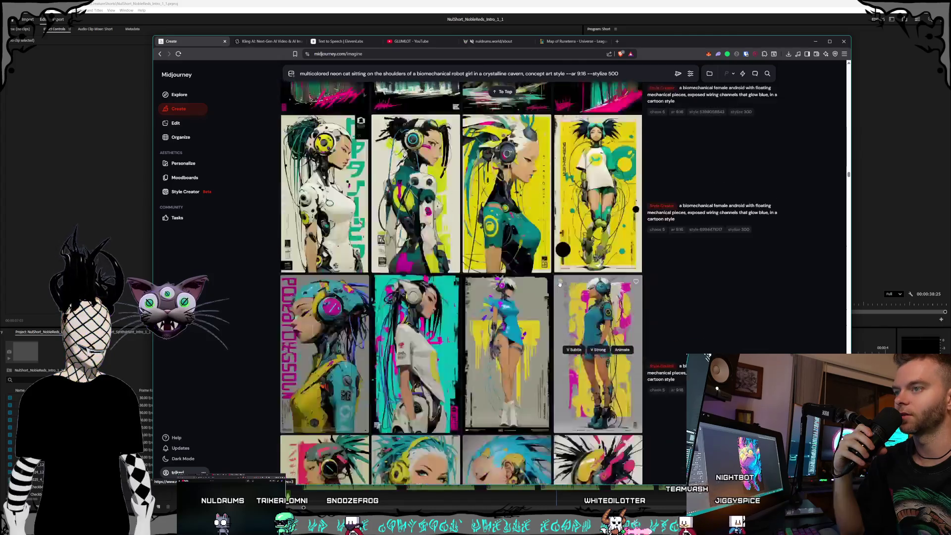
pyautogui.scroll(-1, 560, 284)
pyautogui.scroll(-4, 545, 292)
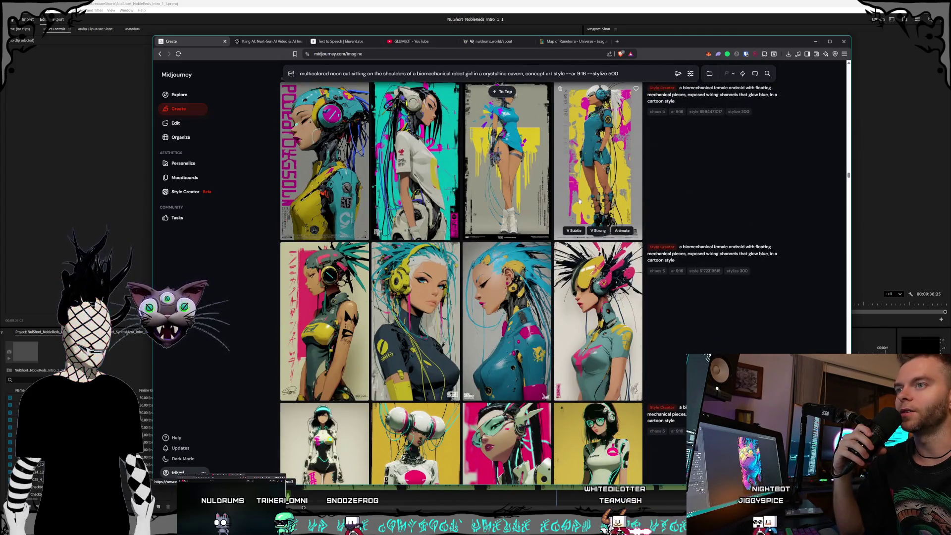
pyautogui.click(575, 327)
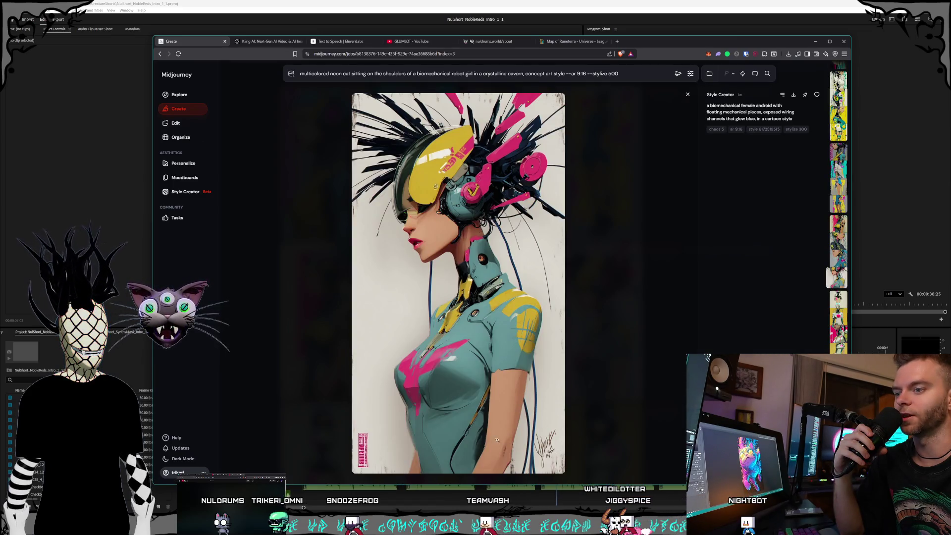
# - Open the blue-haired android image full size, then bring up the LogoSplash folder window
pyautogui.click(631, 332)
pyautogui.click(494, 346)
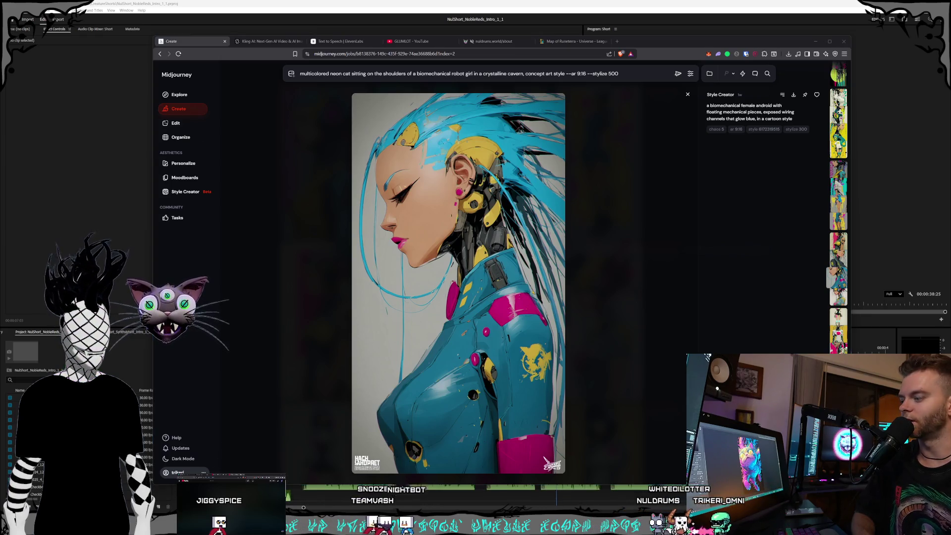
pyautogui.hotkey('alt', 'Tab')
pyautogui.click(684, 291)
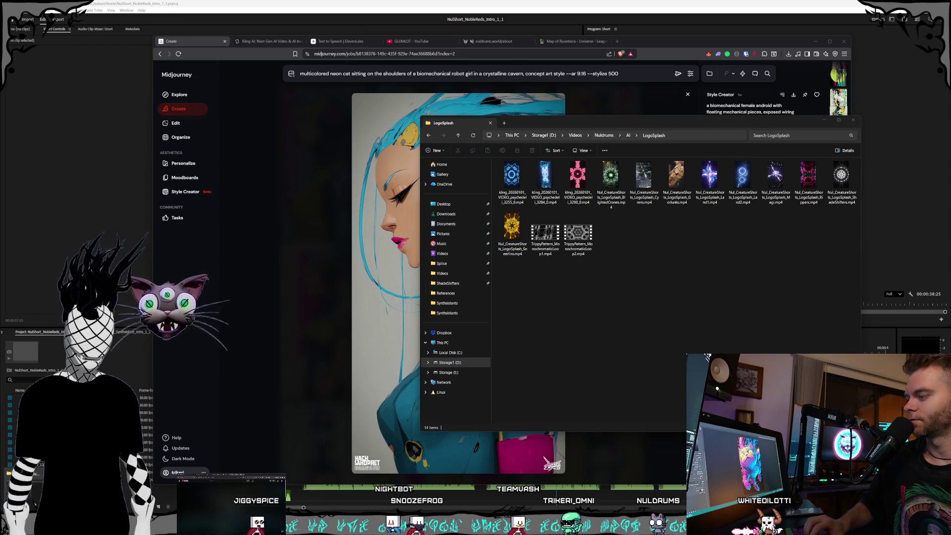
# - Select the Rippers folder, then open the white-haired android image in Midjourney
pyautogui.hotkey('alt', 'Tab')
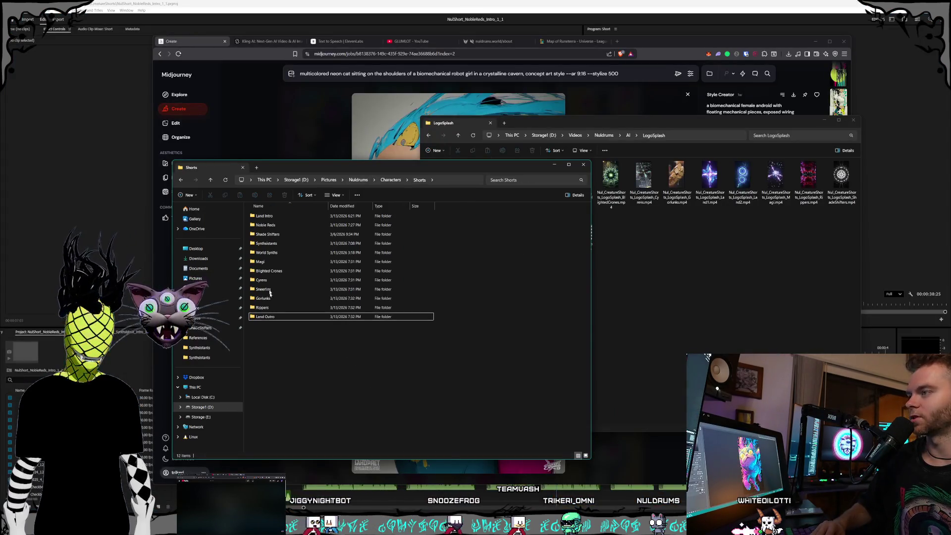
pyautogui.click(268, 308)
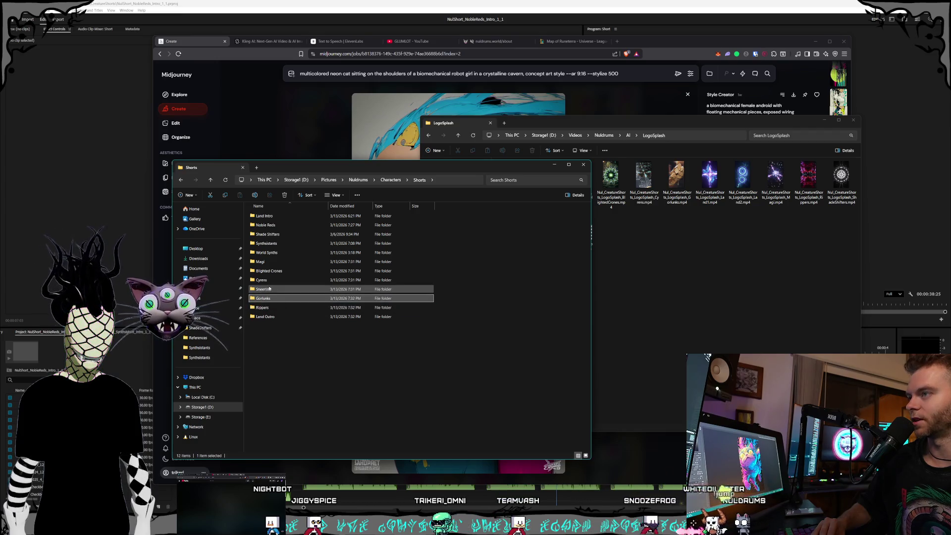
pyautogui.hotkey('alt', 'Tab')
pyautogui.press('Escape')
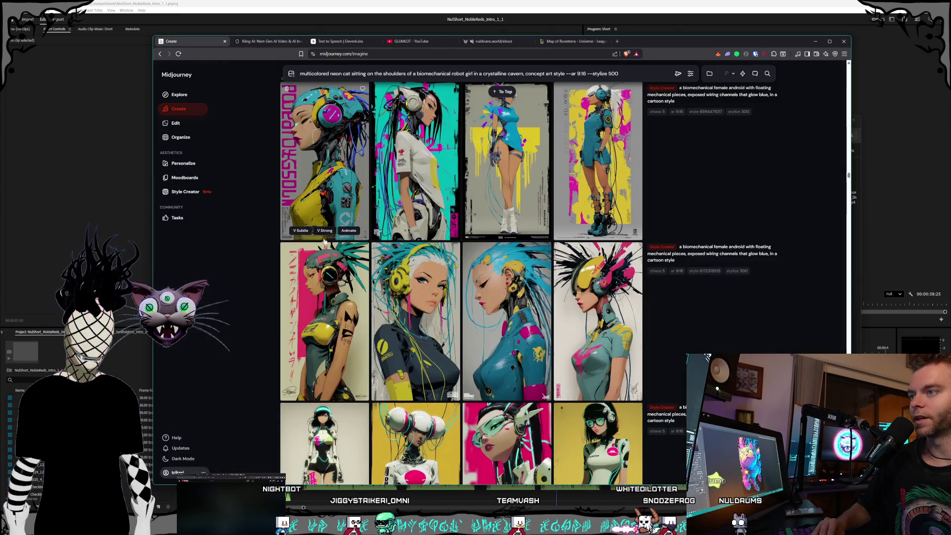
pyautogui.scroll(1, 475, 214)
pyautogui.click(476, 215)
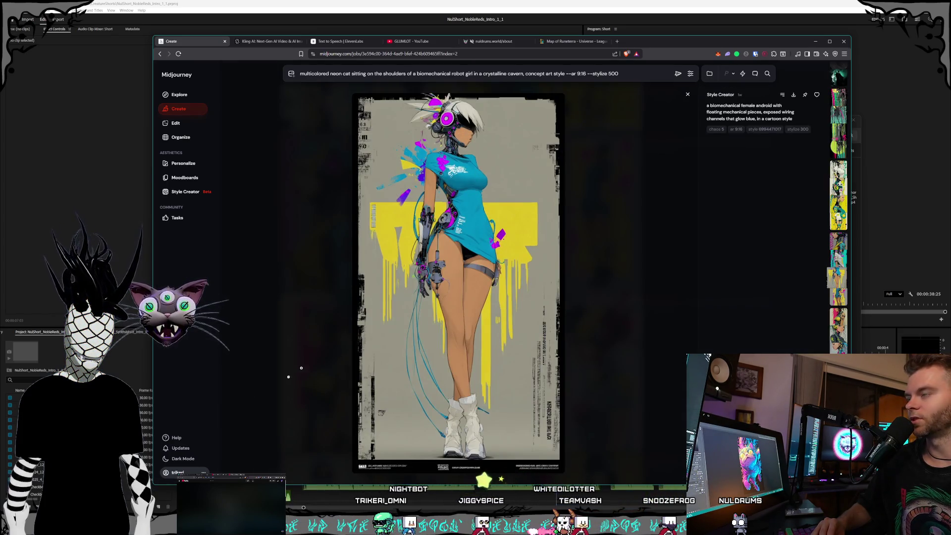
# - Navigate from Shorts up to Pictures and into Nuldrums > References
pyautogui.hotkey('alt', 'Tab')
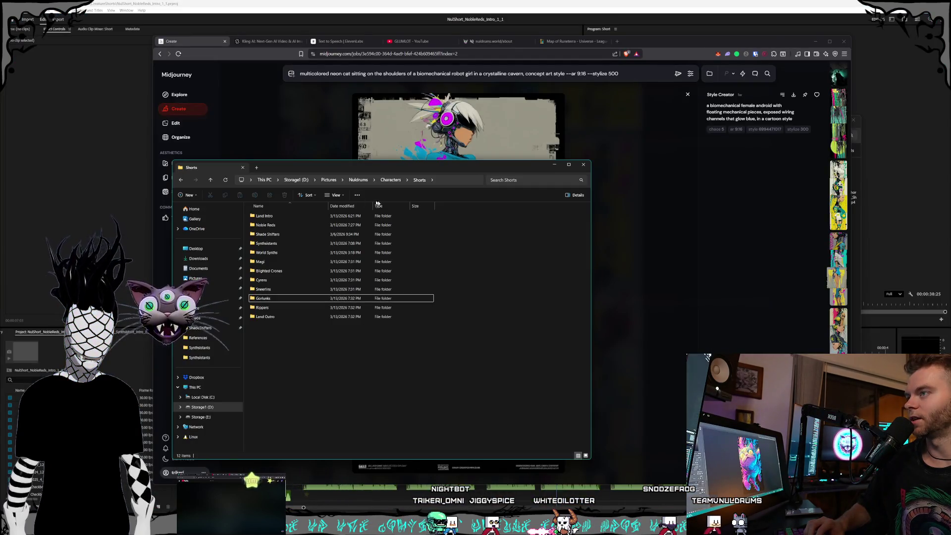
pyautogui.click(367, 180)
pyautogui.click(328, 180)
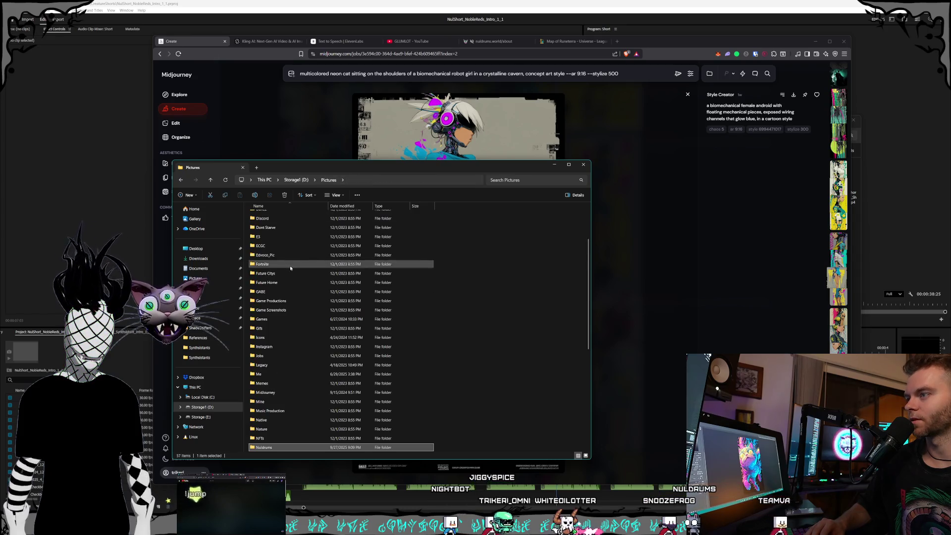
pyautogui.doubleClick(258, 448)
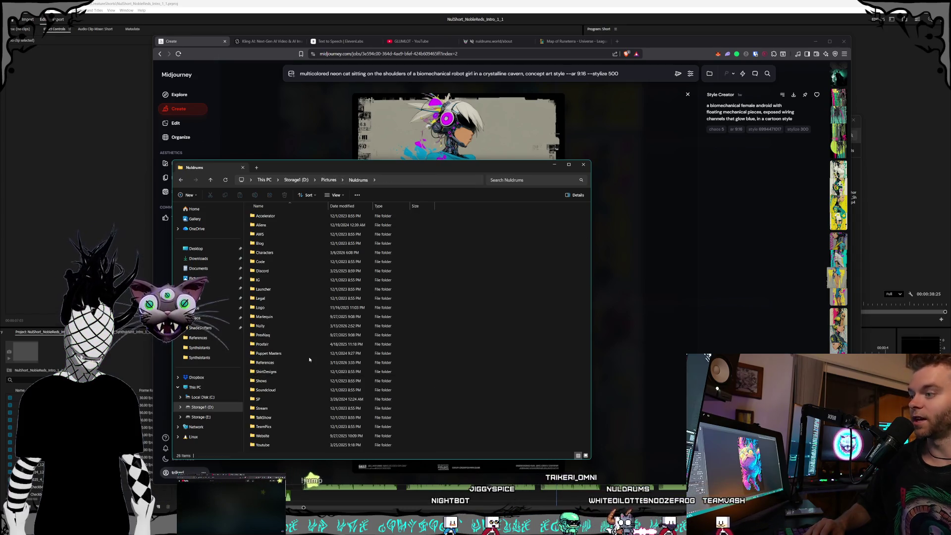
pyautogui.doubleClick(310, 363)
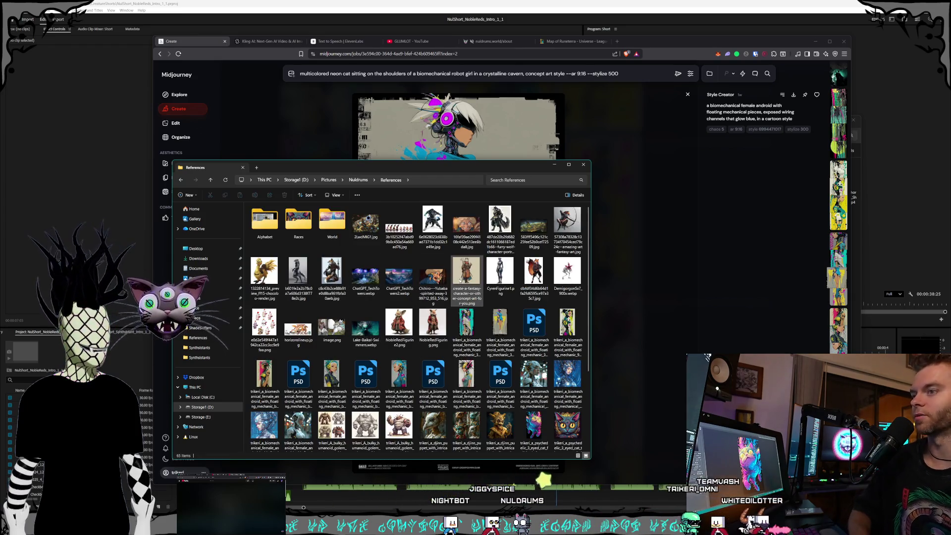
# - Preview two android images in the photo viewer, then close the References window
pyautogui.scroll(-3, 490, 277)
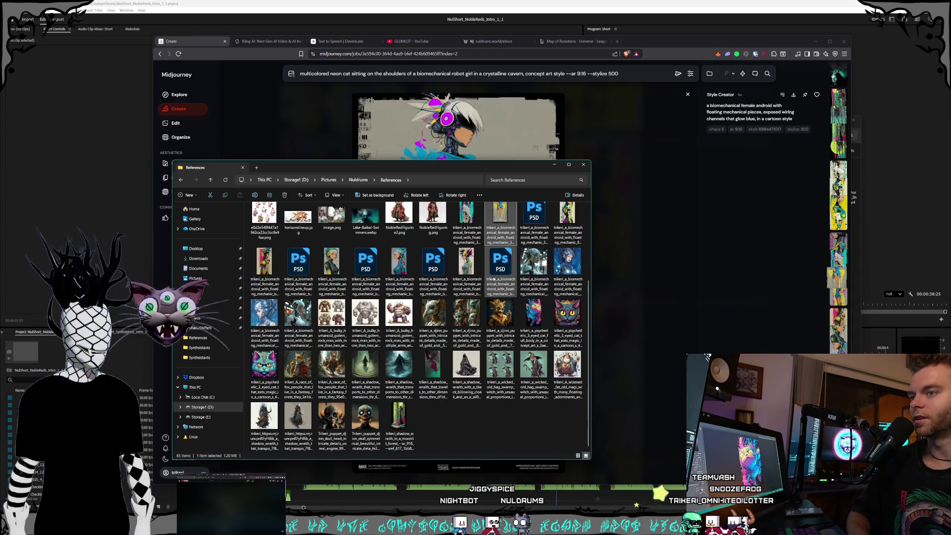
pyautogui.click(399, 271)
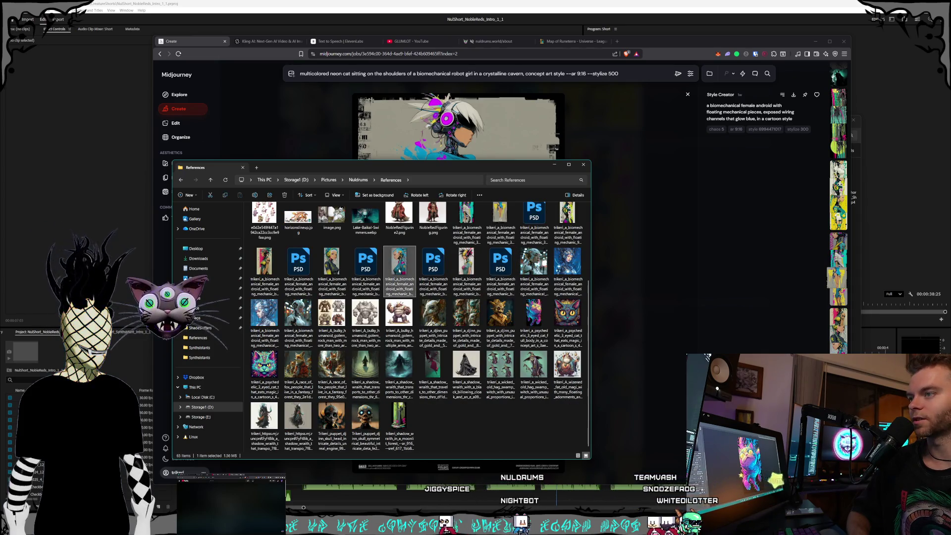
pyautogui.press('Return')
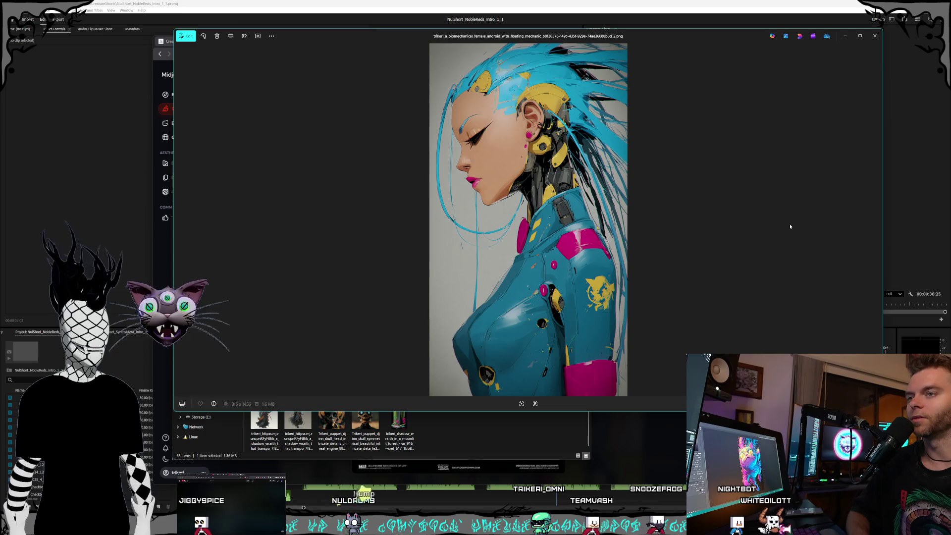
pyautogui.click(879, 41)
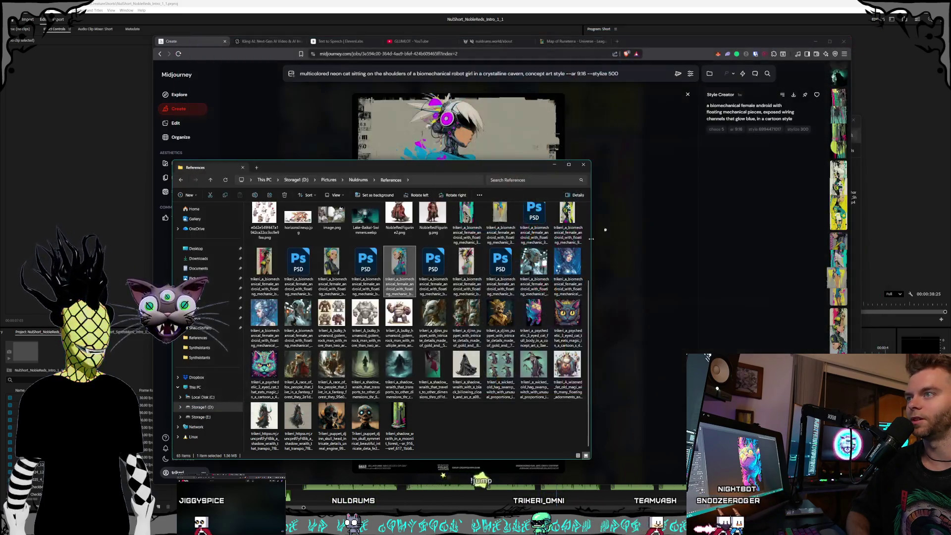
pyautogui.click(332, 271)
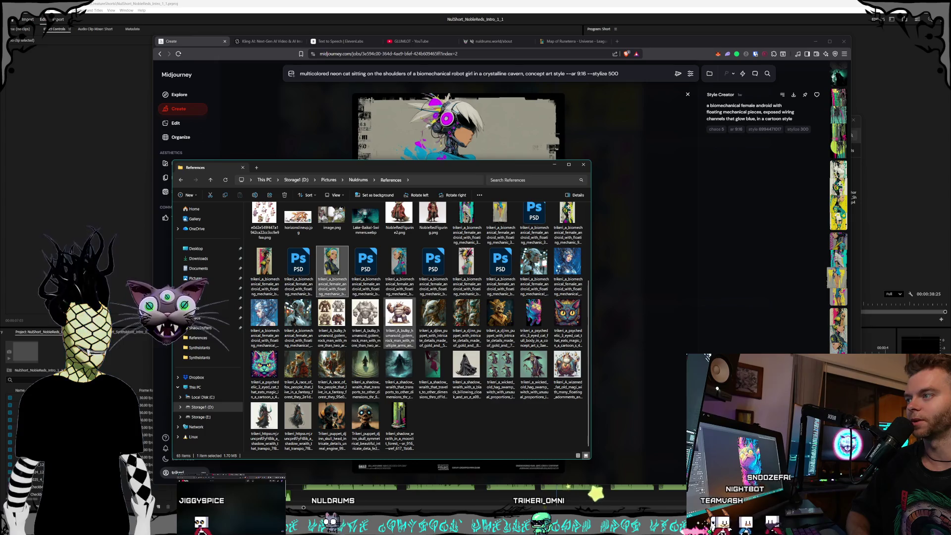
pyautogui.scroll(2, 402, 322)
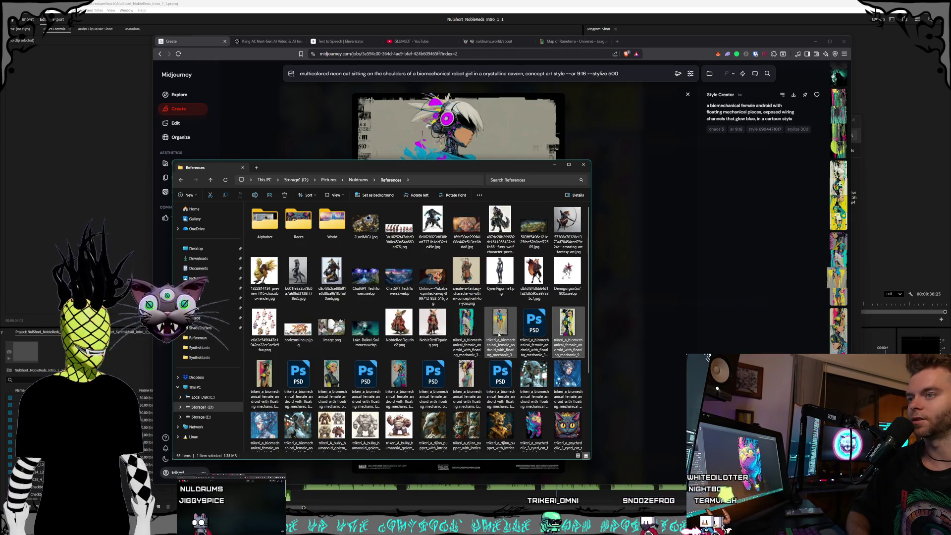
pyautogui.click(465, 343)
pyautogui.doubleClick(501, 337)
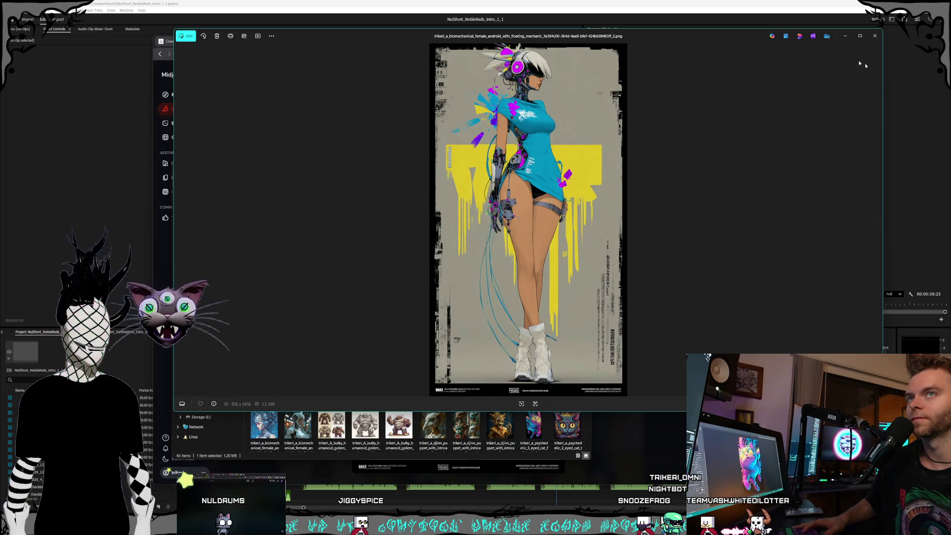
pyautogui.click(874, 37)
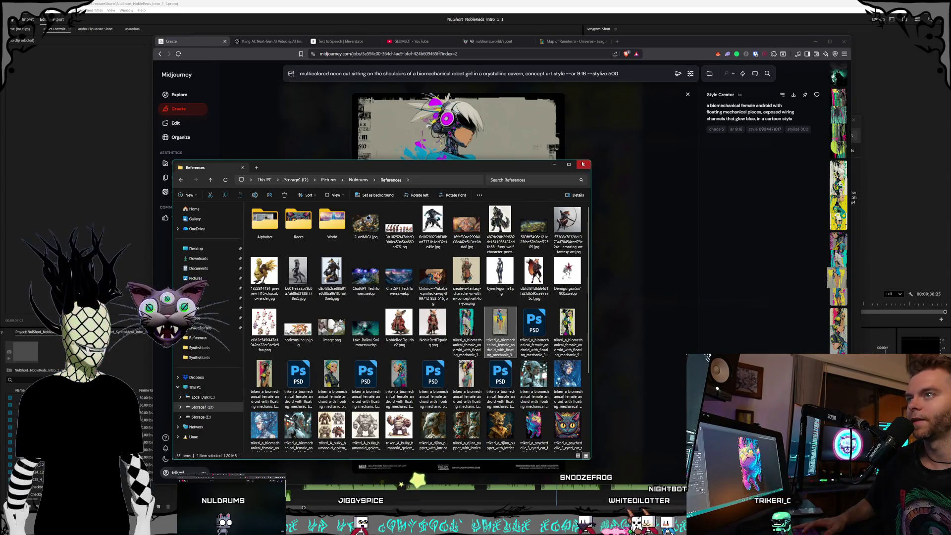
pyautogui.click(583, 164)
# - Scroll through today's generations, jump back to the top, then go to Kling AI's video page
pyautogui.click(287, 95)
pyautogui.scroll(-15, 550, 323)
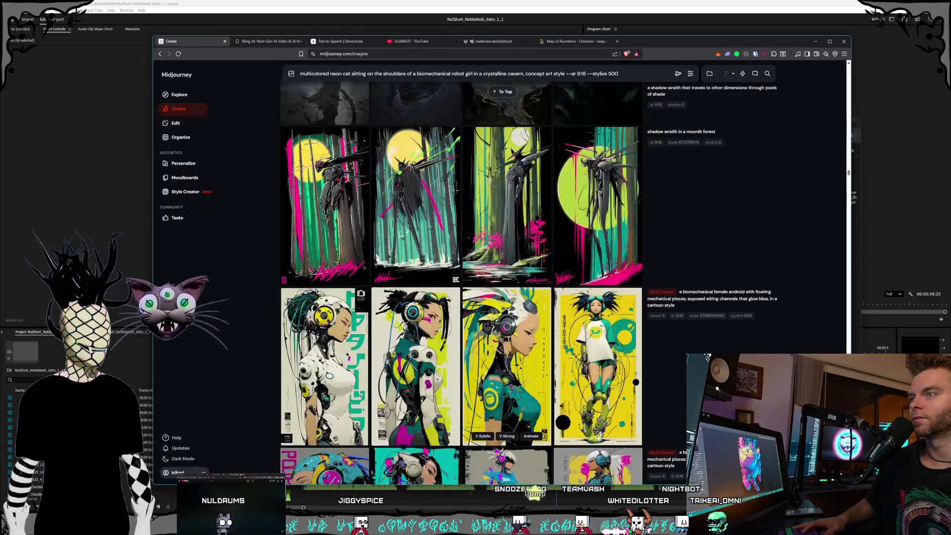
pyautogui.scroll(-15, 550, 324)
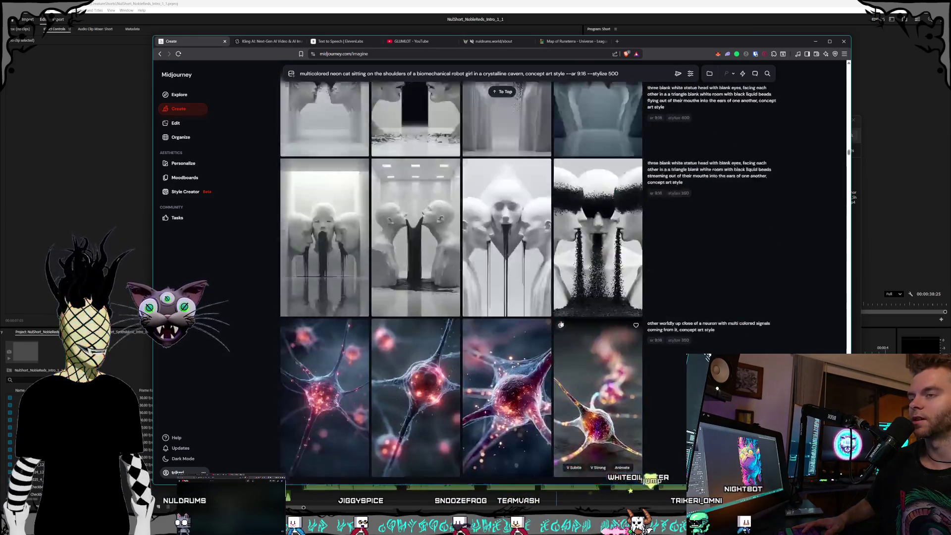
pyautogui.scroll(-15, 557, 322)
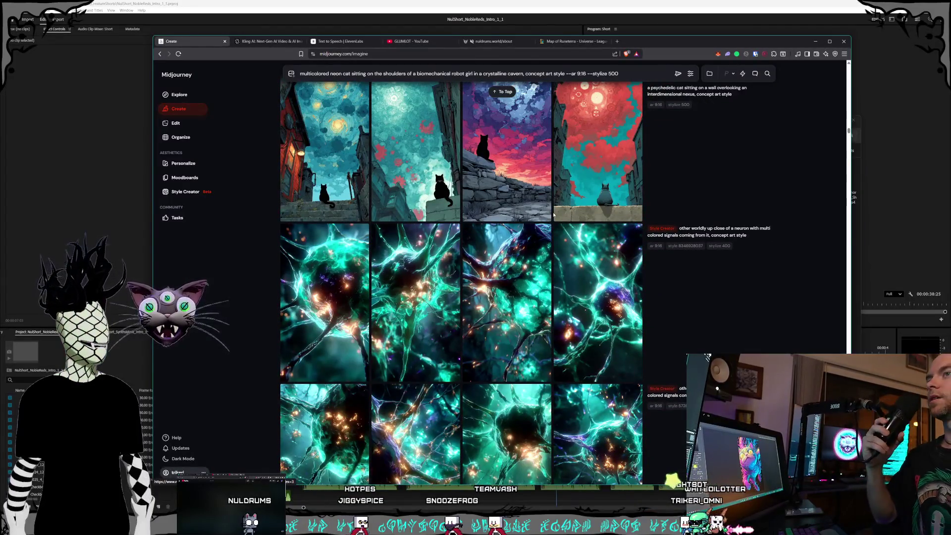
pyautogui.scroll(-15, 536, 235)
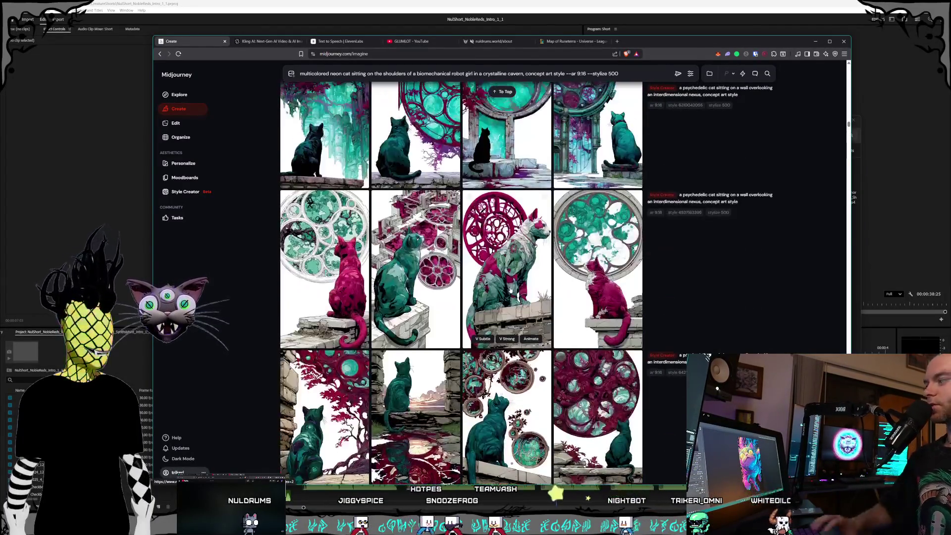
pyautogui.scroll(-15, 532, 289)
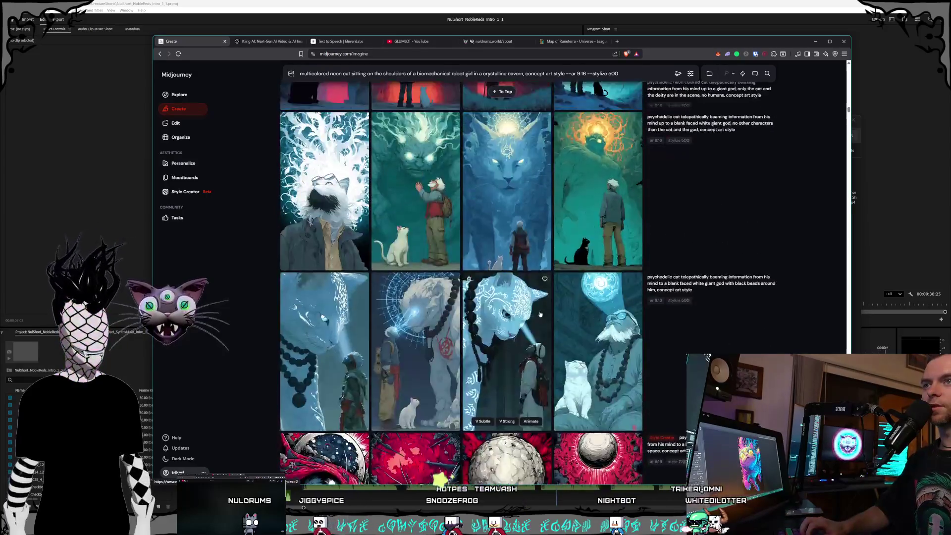
pyautogui.scroll(-15, 510, 347)
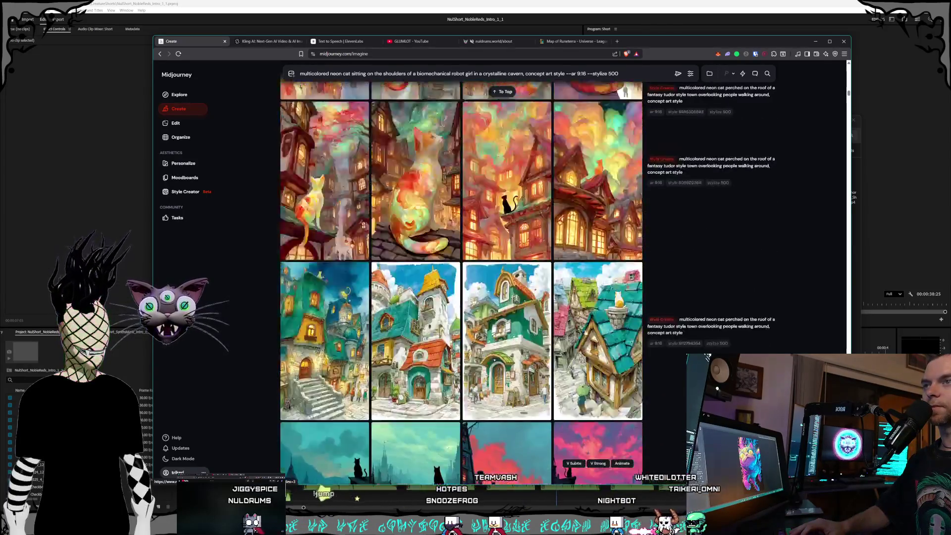
pyautogui.scroll(-15, 599, 337)
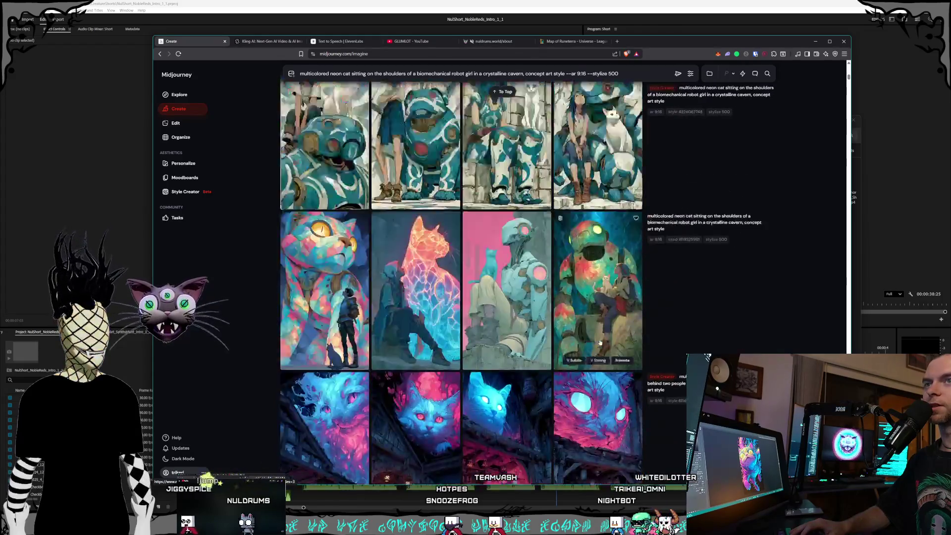
pyautogui.press('Home')
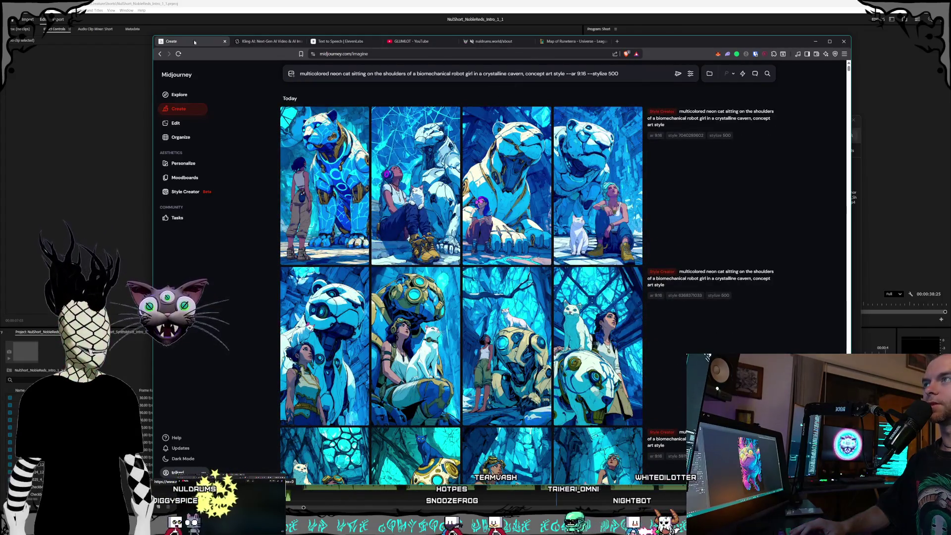
pyautogui.click(256, 44)
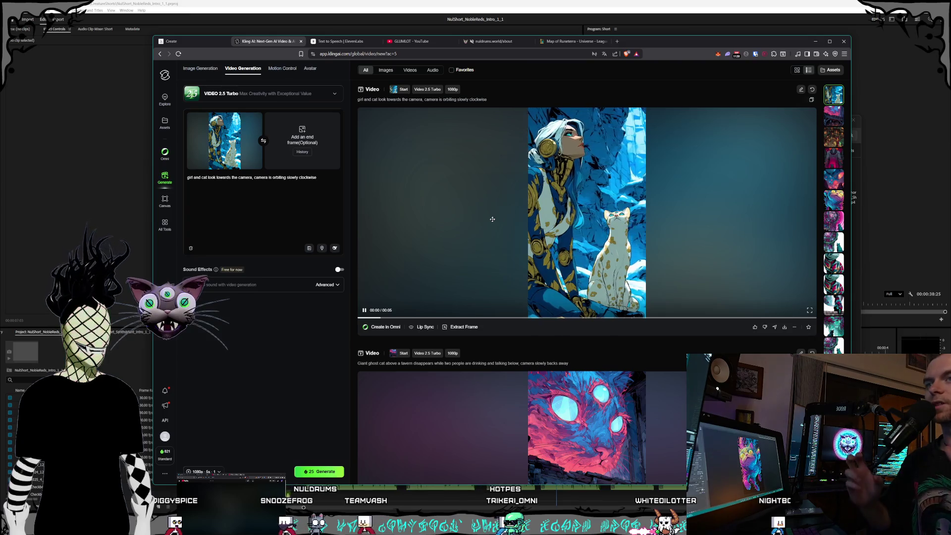
# - Scroll through the Kling video results and play the statue-heads clip full screen
pyautogui.scroll(-5, 493, 219)
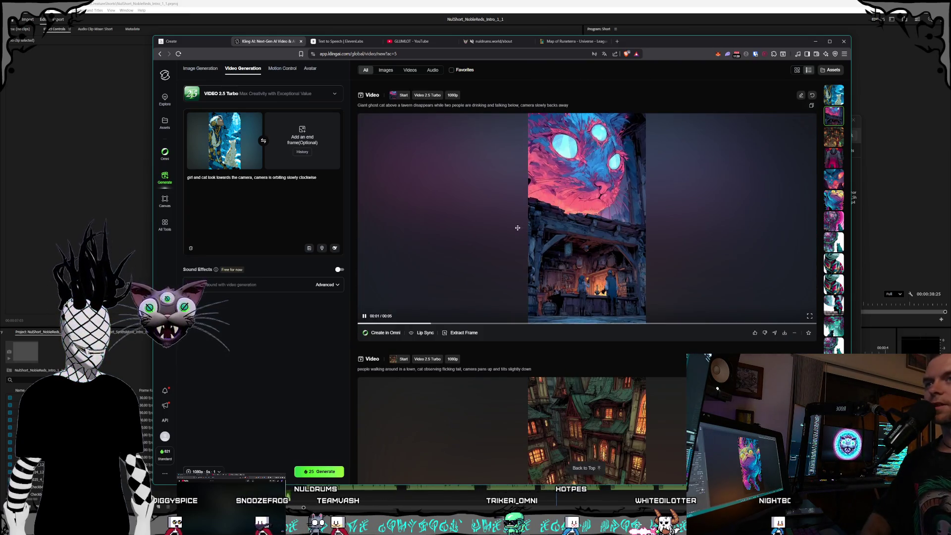
pyautogui.scroll(1, 517, 227)
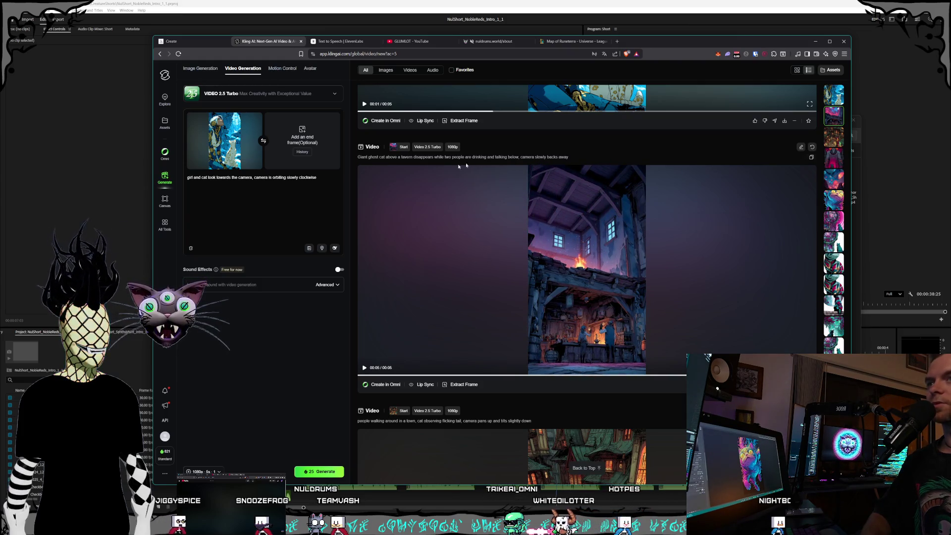
pyautogui.scroll(-4, 473, 183)
pyautogui.scroll(-1, 470, 297)
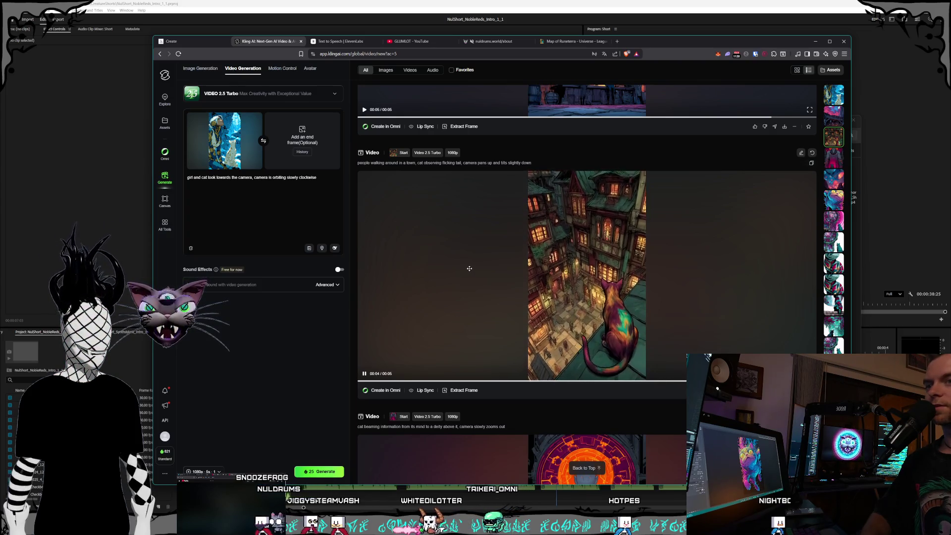
pyautogui.scroll(-7, 466, 257)
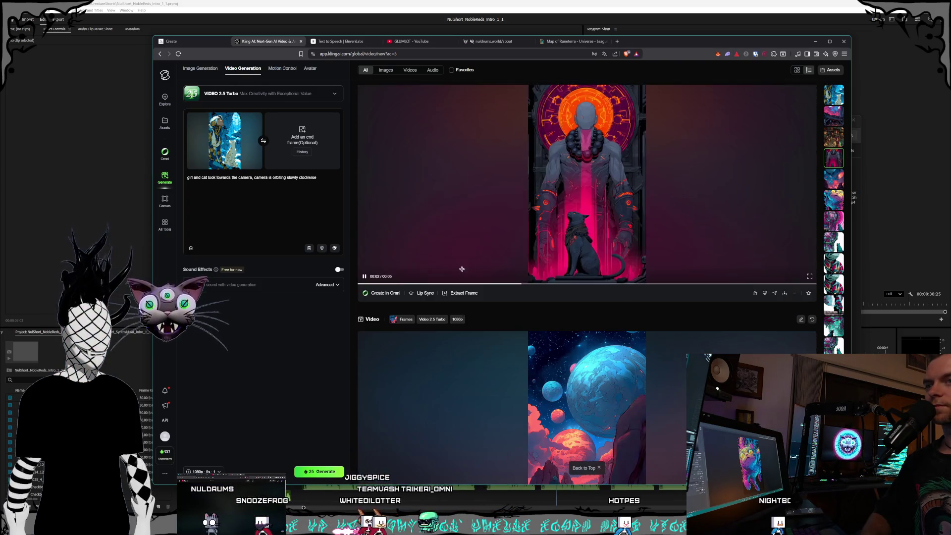
pyautogui.scroll(-5, 456, 241)
pyautogui.scroll(4, 458, 225)
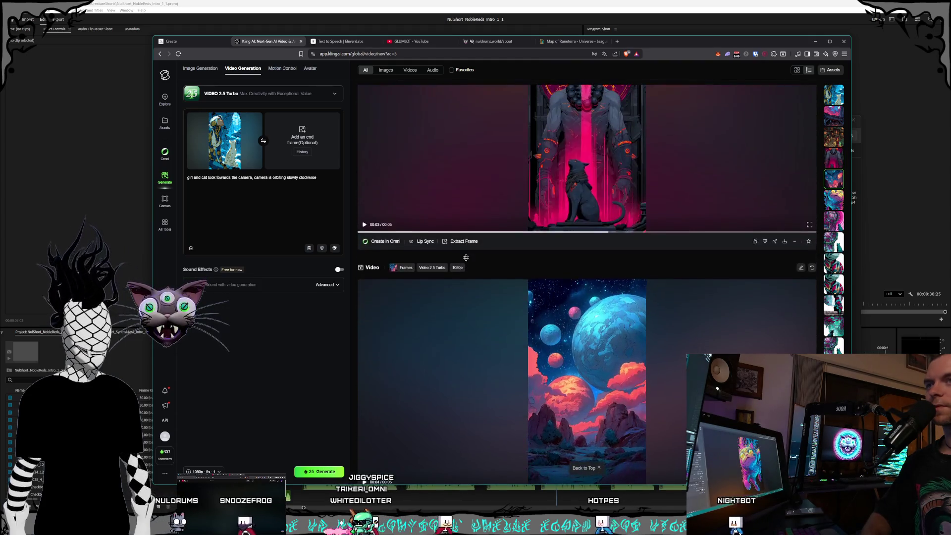
pyautogui.scroll(-2, 454, 297)
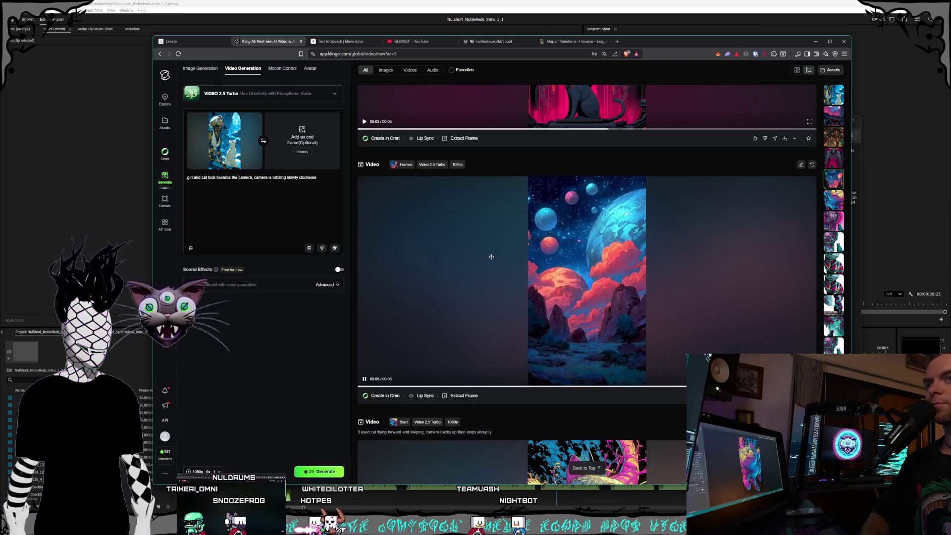
pyautogui.scroll(-15, 493, 260)
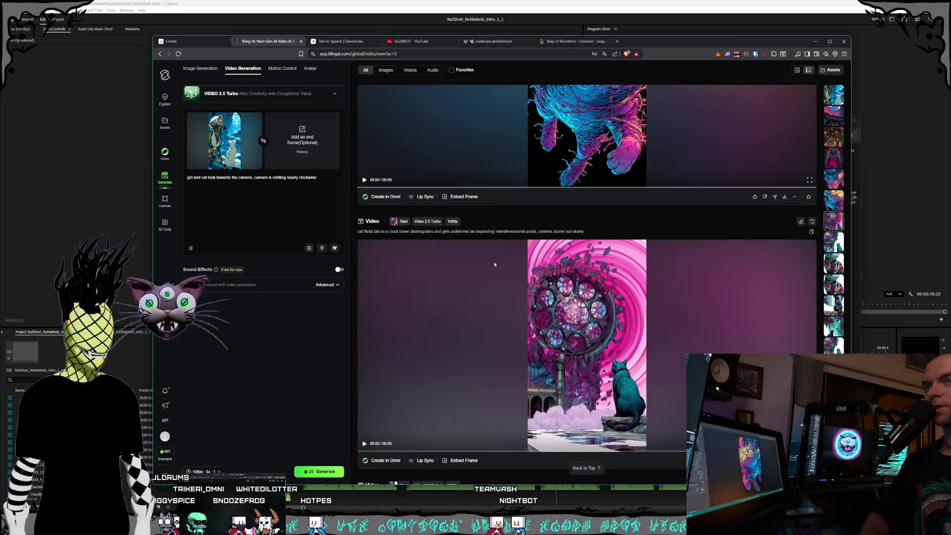
pyautogui.scroll(-15, 493, 262)
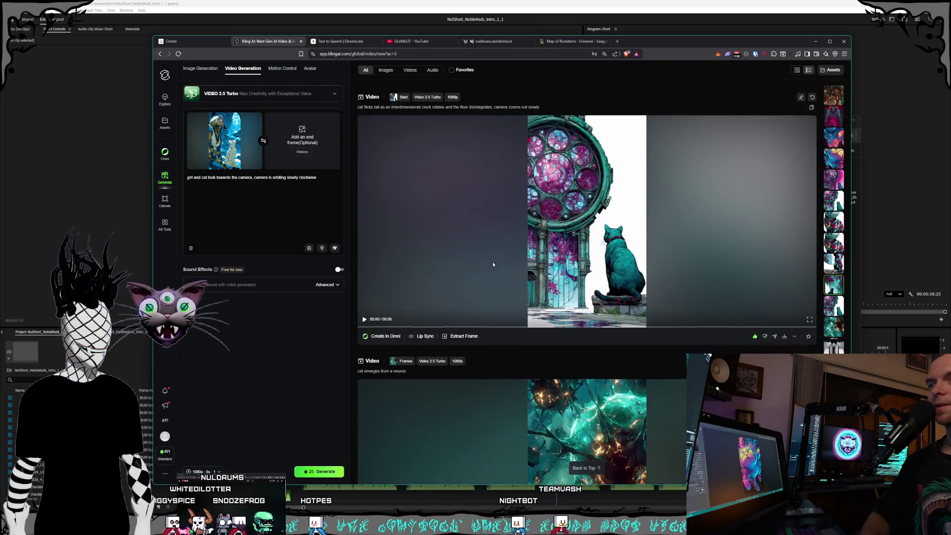
pyautogui.scroll(-10, 488, 266)
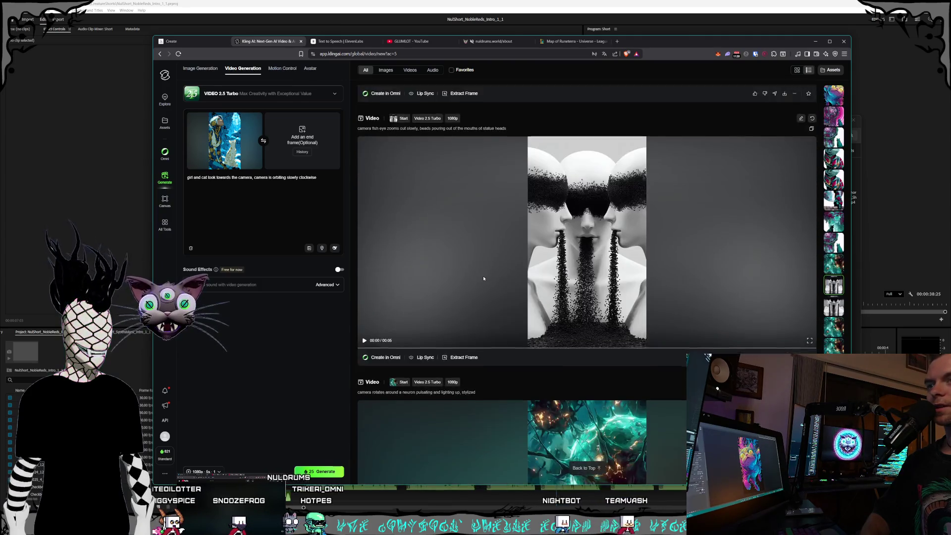
pyautogui.scroll(-10, 488, 270)
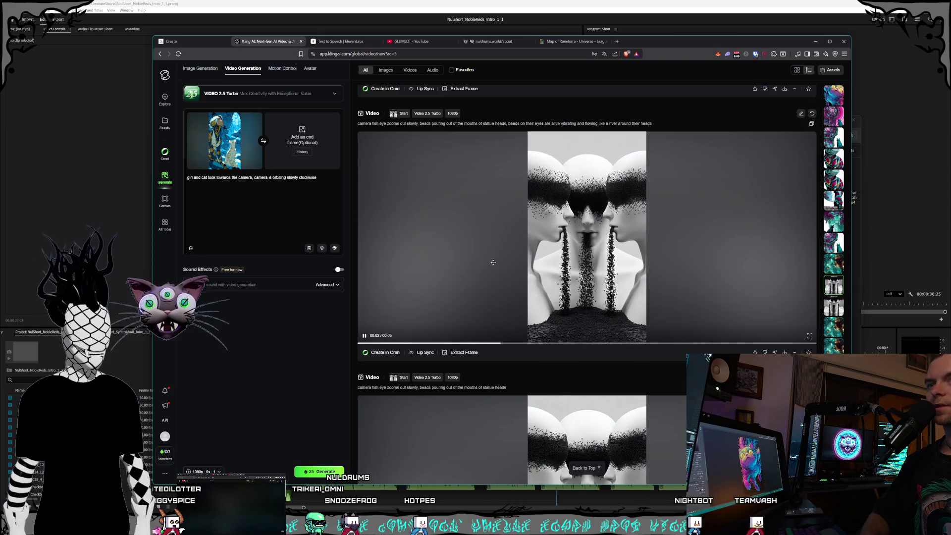
pyautogui.click(809, 336)
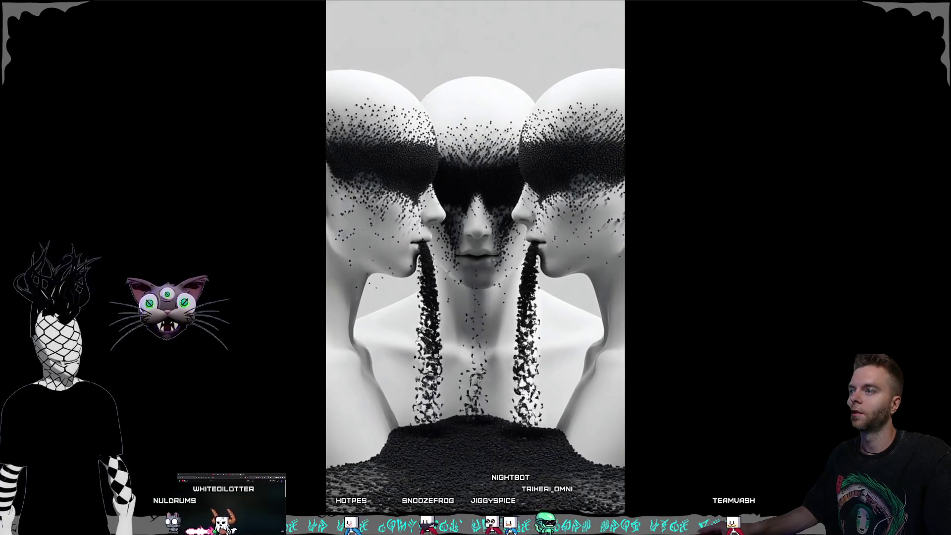
# - Exit the statue video and watch the teal neuron video full screen
pyautogui.press('Escape')
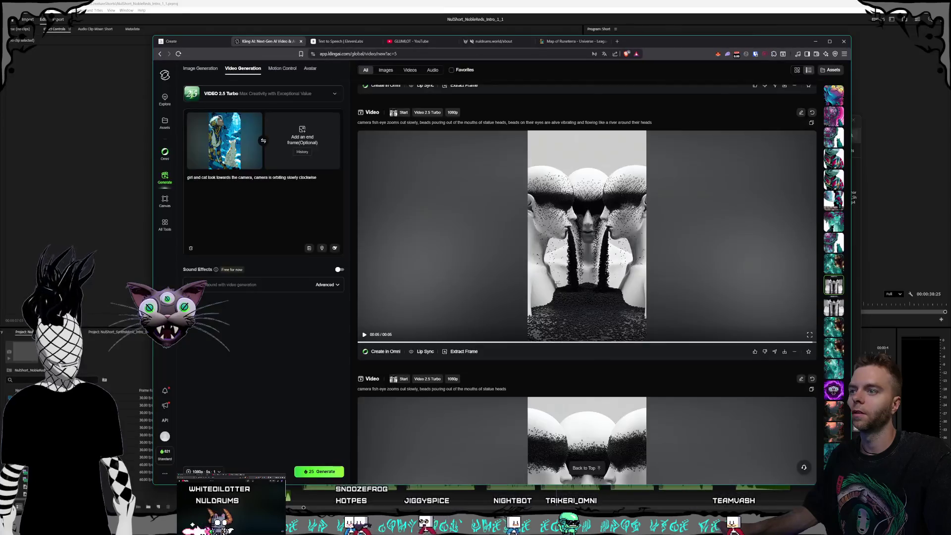
pyautogui.scroll(-5, 566, 267)
pyautogui.scroll(-5, 575, 236)
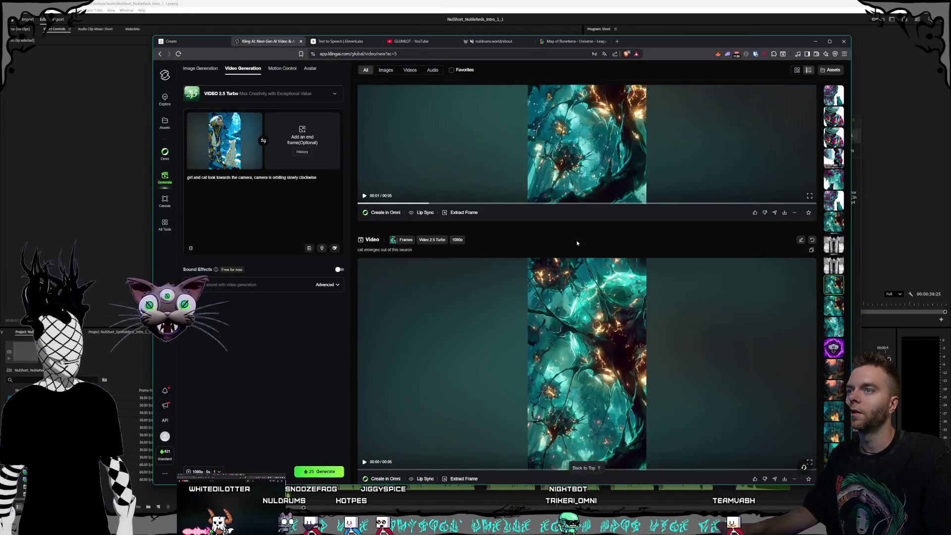
pyautogui.scroll(-2, 584, 249)
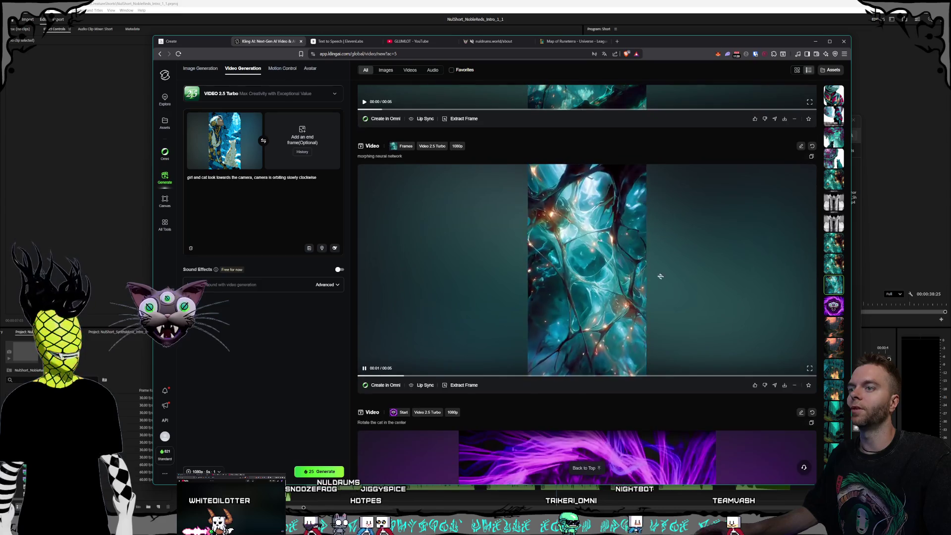
pyautogui.click(810, 369)
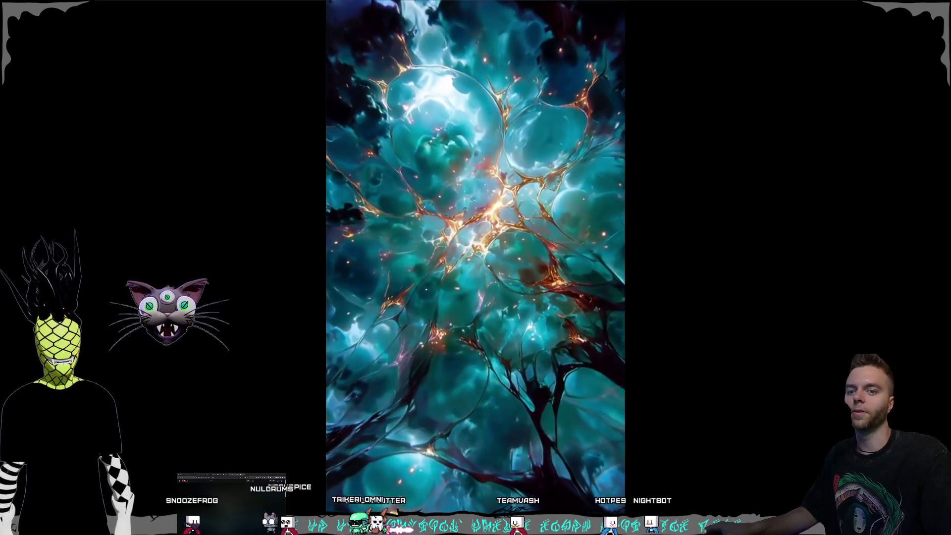
pyautogui.press('Escape')
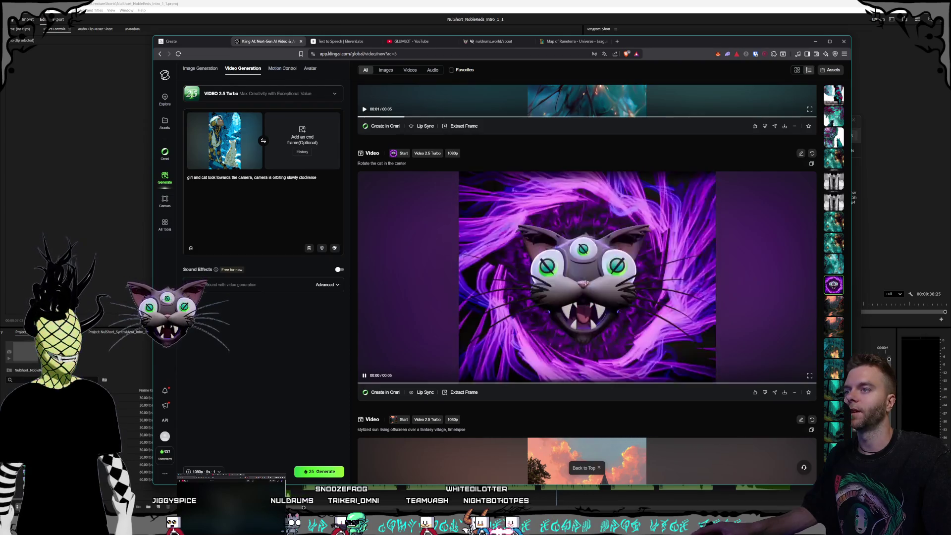
# - Scroll back to the top of the results and move to the channel's YouTube Shorts page
pyautogui.scroll(-2, 538, 193)
pyautogui.scroll(-3, 648, 307)
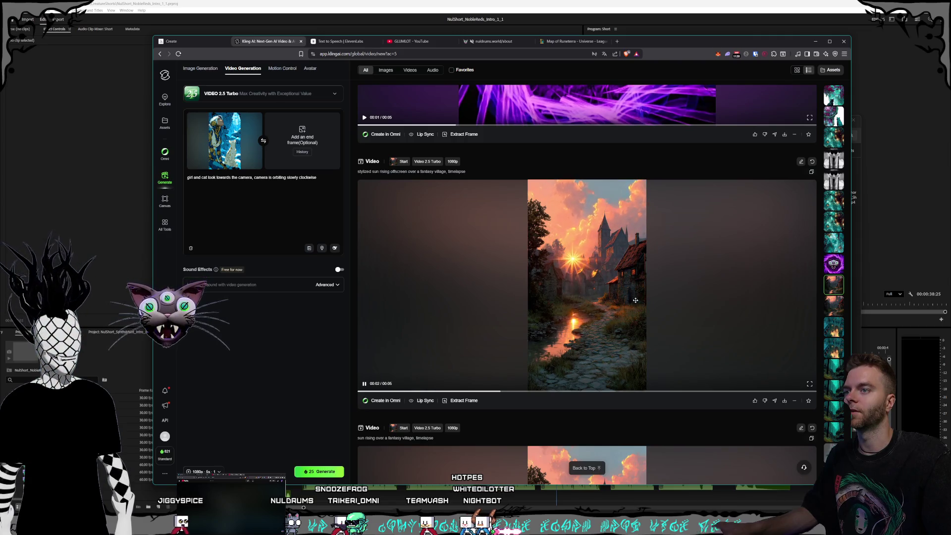
pyautogui.scroll(20, 644, 307)
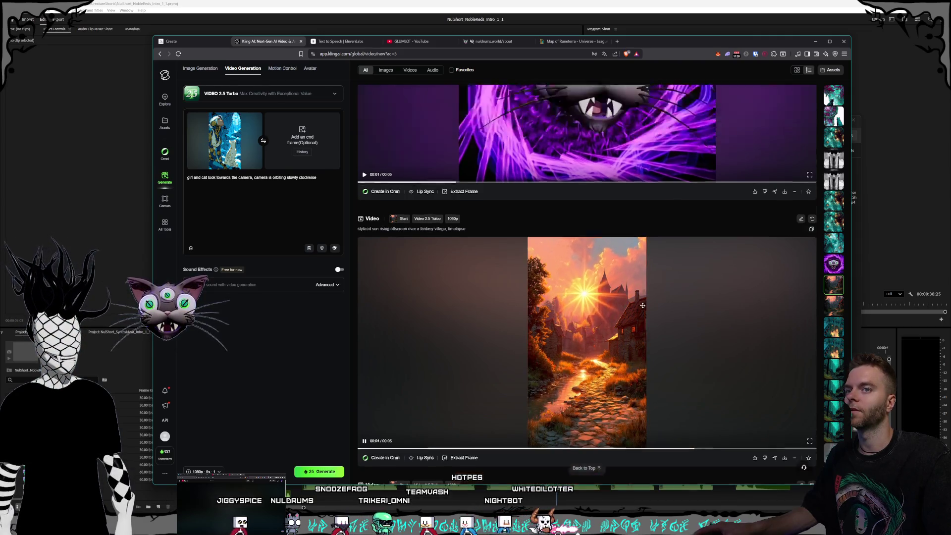
pyautogui.scroll(10, 685, 371)
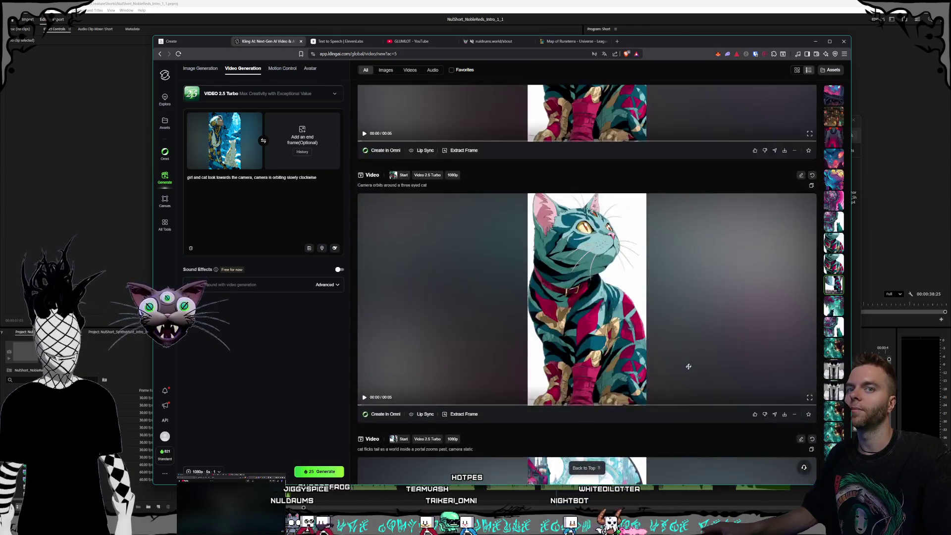
pyautogui.scroll(10, 688, 379)
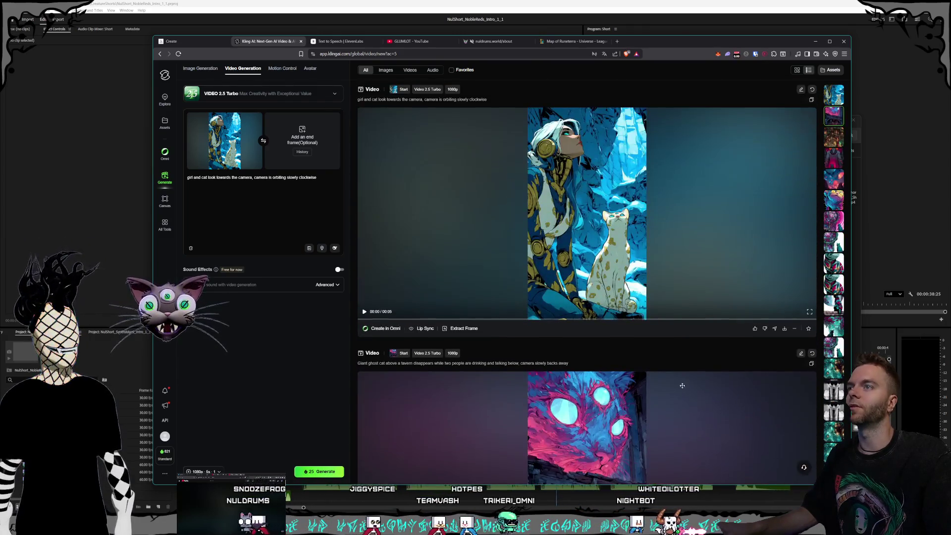
pyautogui.click(397, 41)
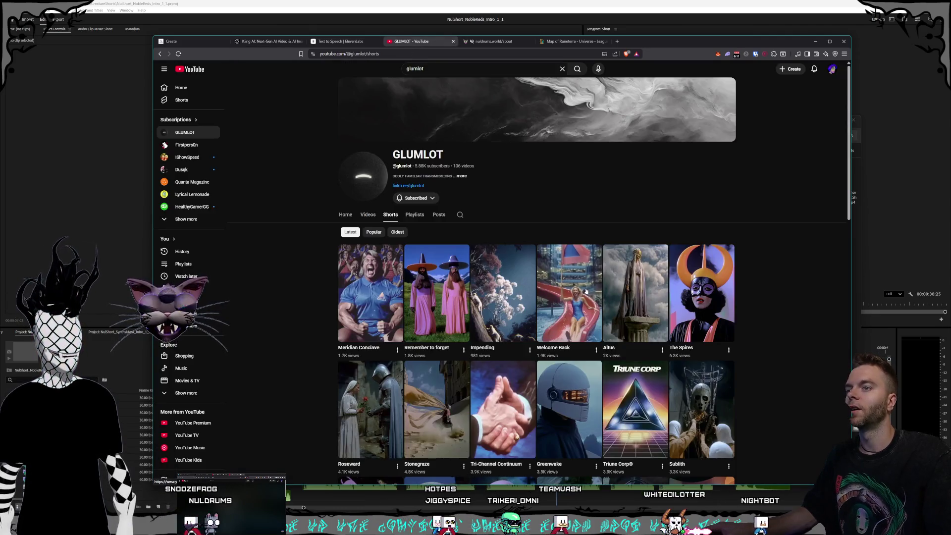
# - Play the Altus short muted, then return to the Noble Reds intro edit in Premiere Pro
pyautogui.click(641, 297)
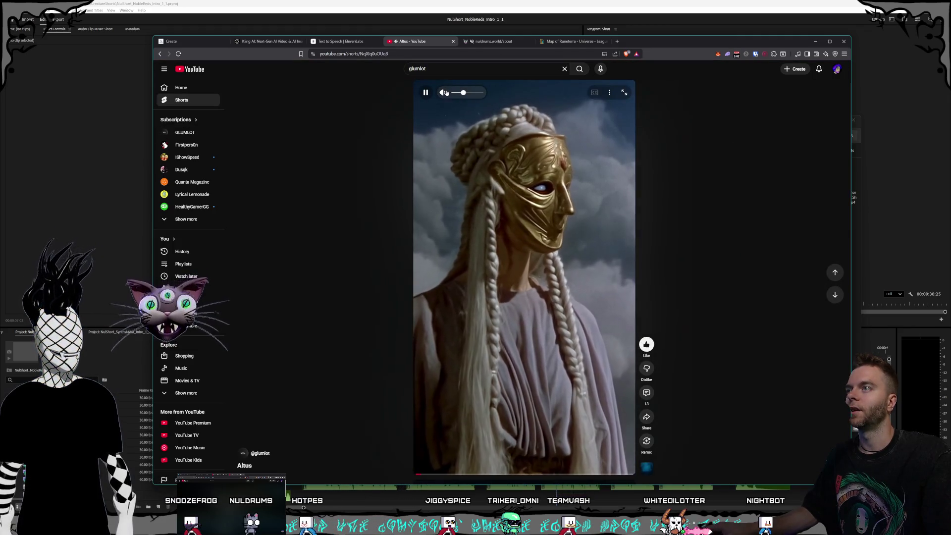
pyautogui.click(442, 92)
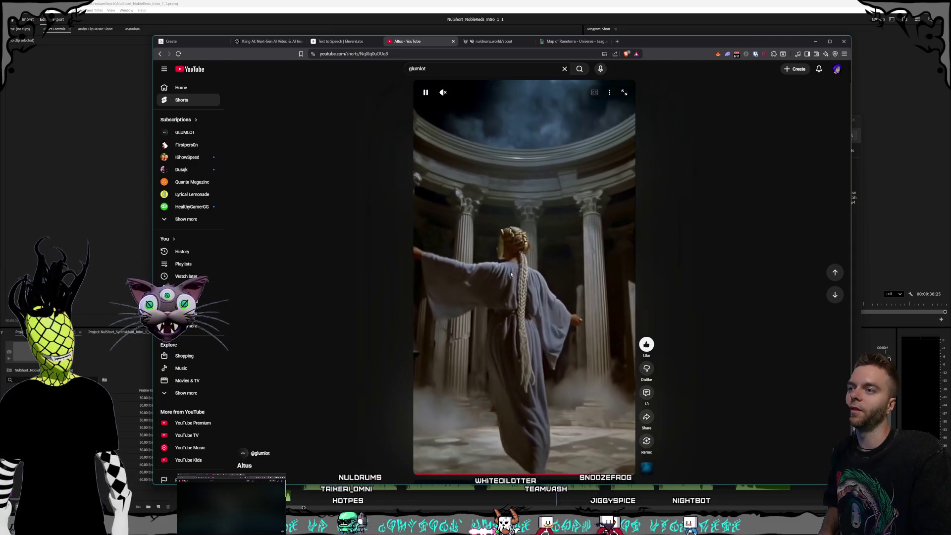
pyautogui.click(267, 41)
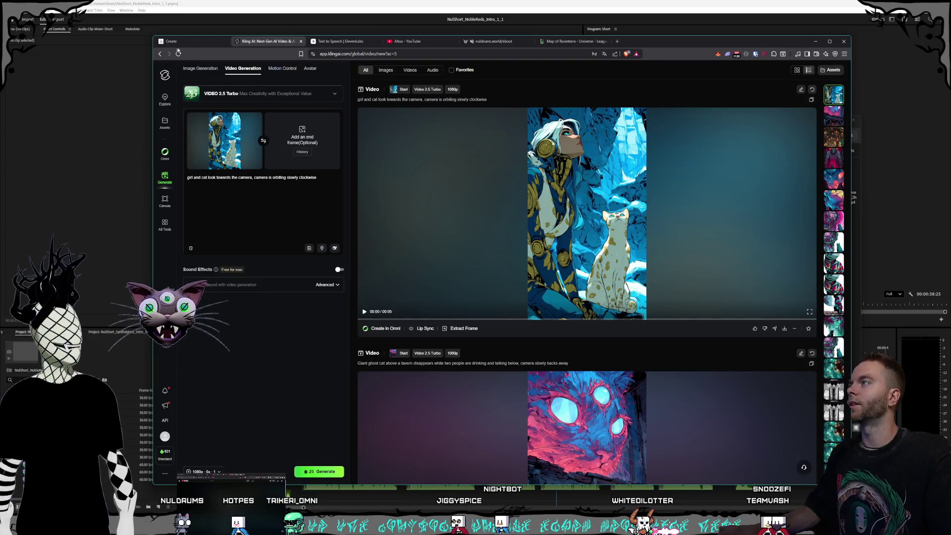
pyautogui.click(183, 43)
pyautogui.moveTo(499, 258)
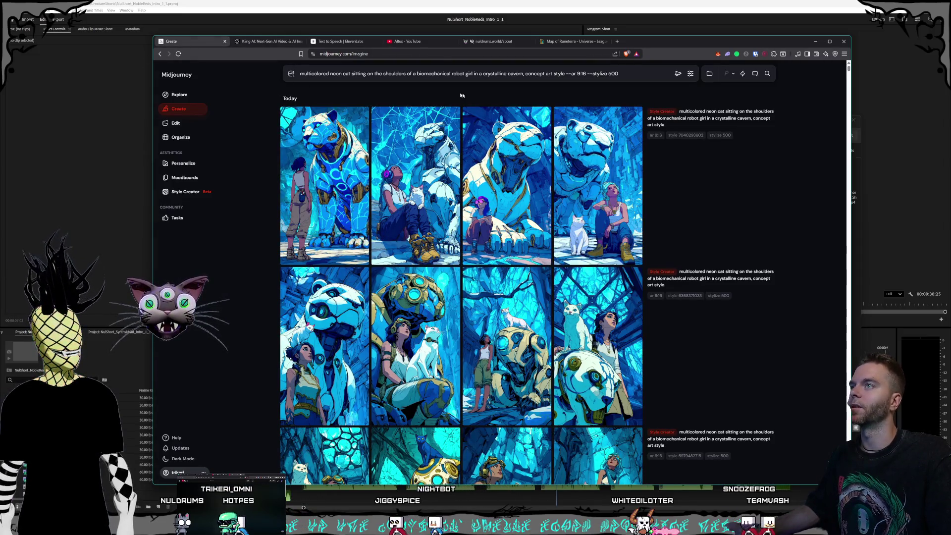
pyautogui.click(391, 1)
# - Rewind the Noble Reds fox short to its beginning and play it to the royal race caption
pyautogui.moveTo(457, 351); pyautogui.dragTo(280, 345)
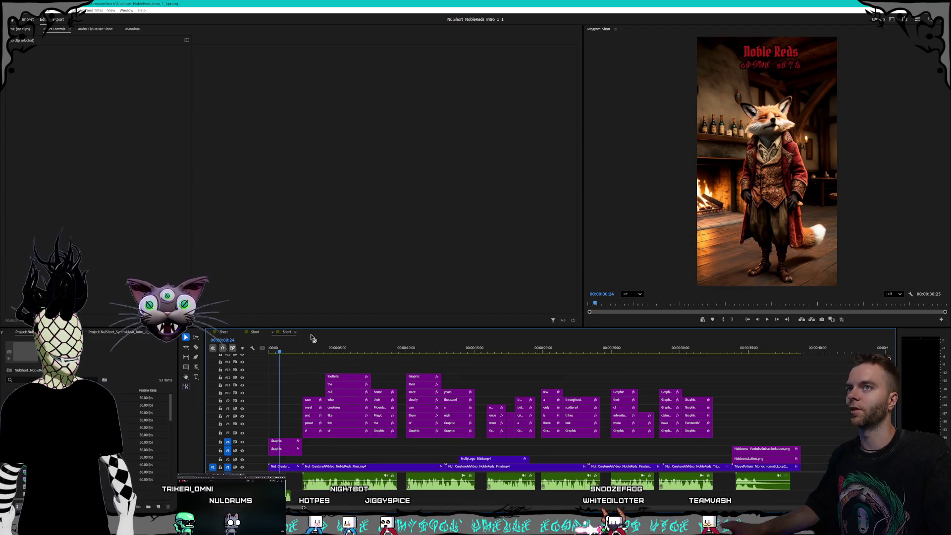
pyautogui.press('Home')
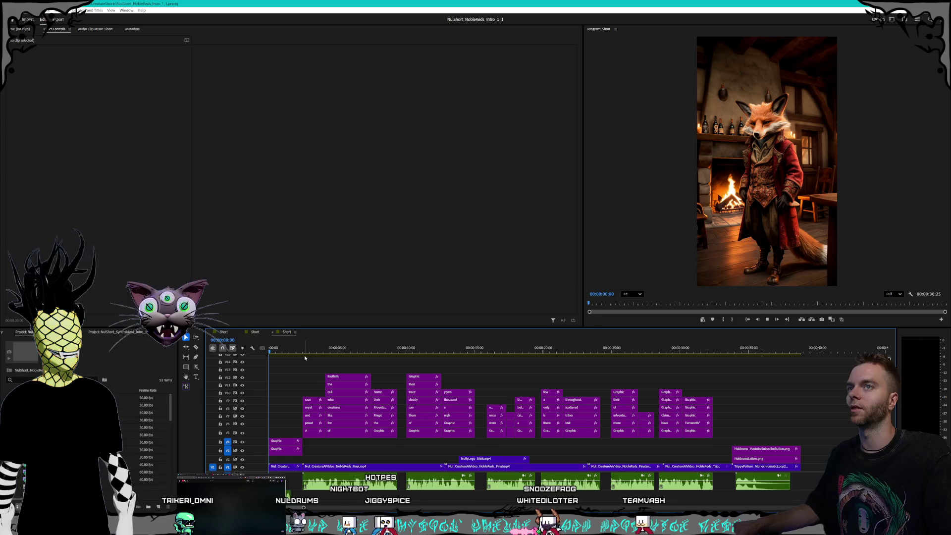
pyautogui.press('space')
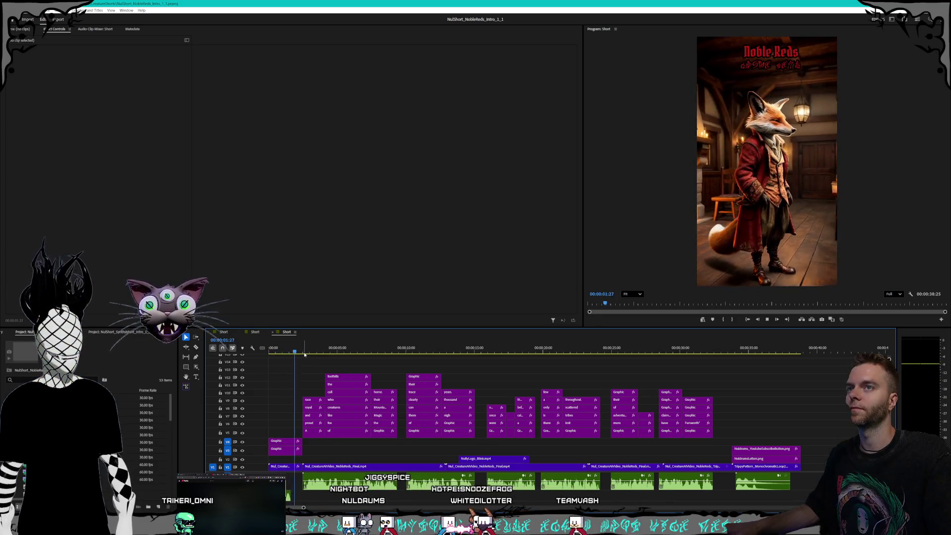
pyautogui.press('space')
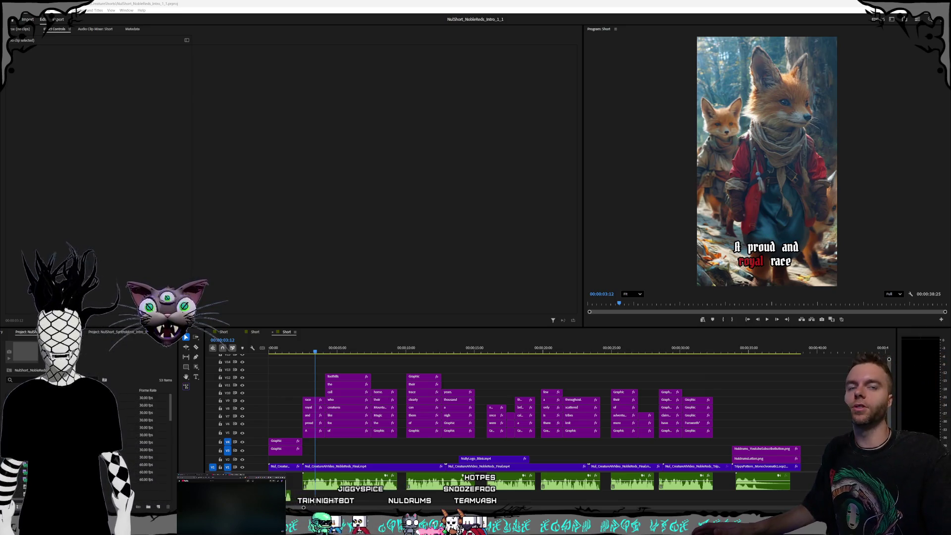
# - Scrub the fox clip through the foothills caption and later scenes, then switch to the Synthsistant project
pyautogui.click(410, 466)
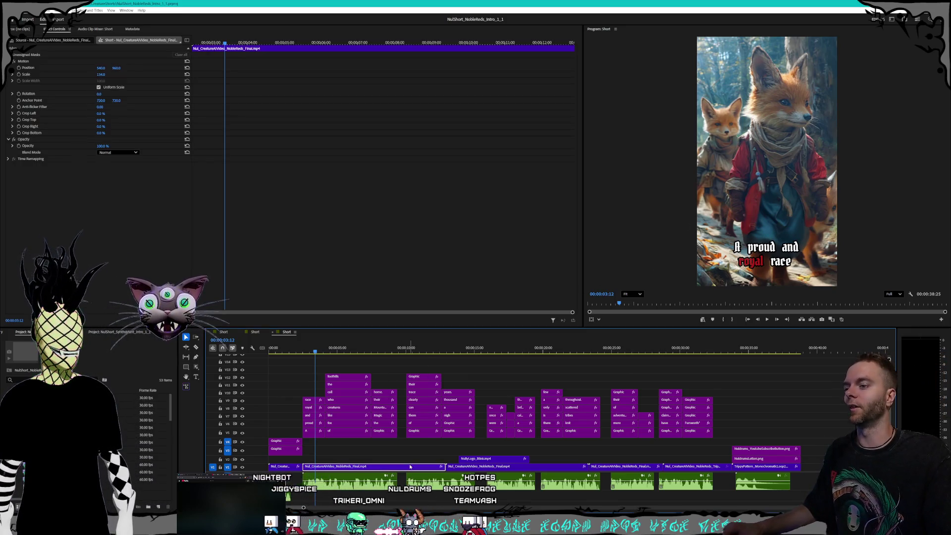
pyautogui.click(484, 350)
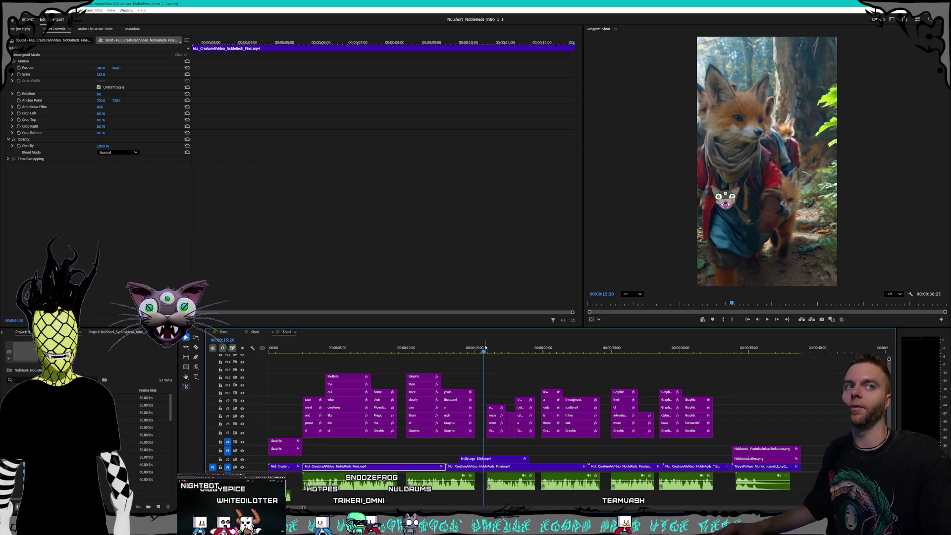
pyautogui.click(361, 350)
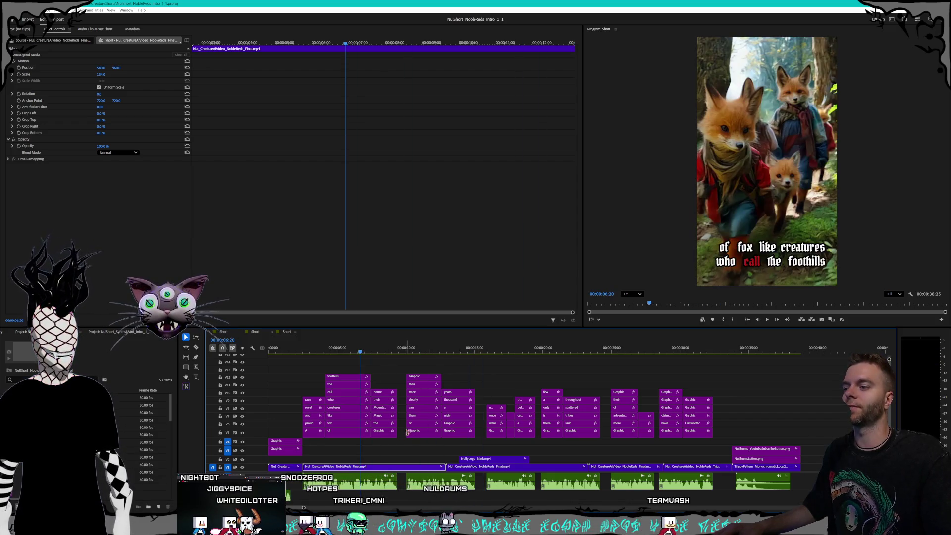
pyautogui.moveTo(366, 352); pyautogui.dragTo(375, 351)
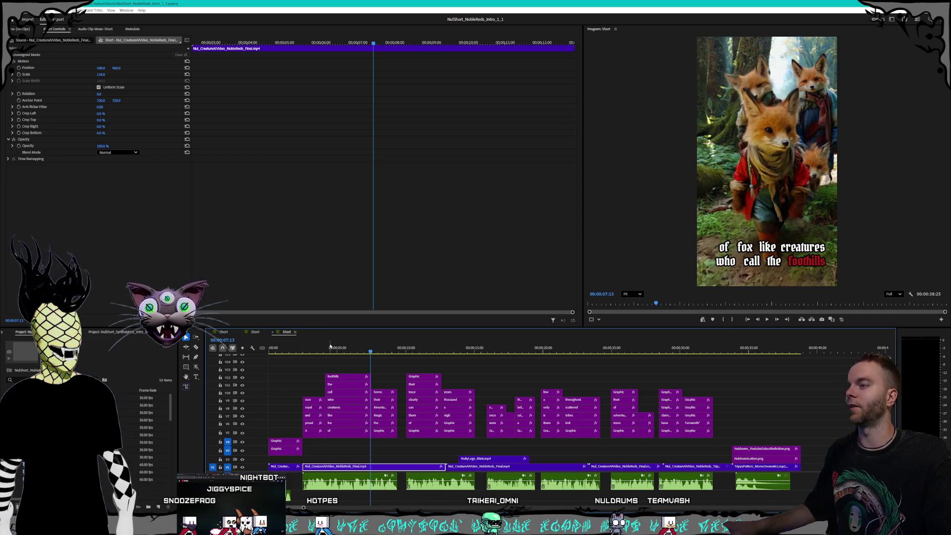
pyautogui.moveTo(347, 353)
pyautogui.mouseDown()
pyautogui.moveTo(309, 351)
pyautogui.moveTo(326, 351)
pyautogui.mouseUp()
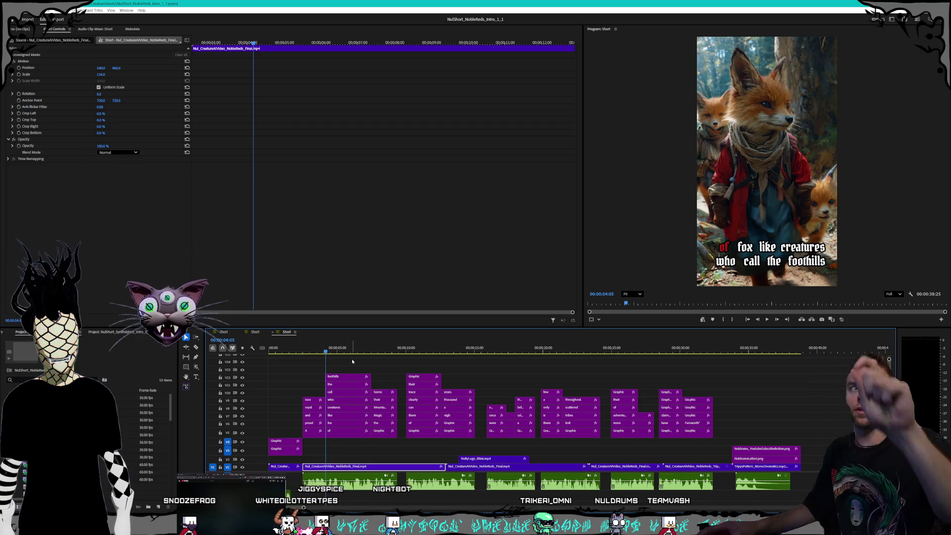
pyautogui.moveTo(367, 351)
pyautogui.mouseDown()
pyautogui.moveTo(355, 352)
pyautogui.moveTo(691, 352)
pyautogui.mouseUp()
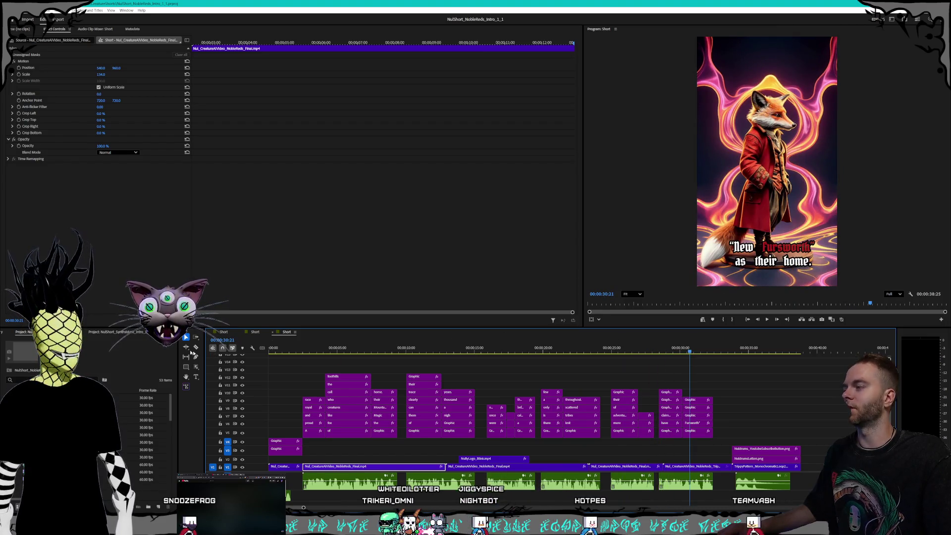
pyautogui.click(114, 334)
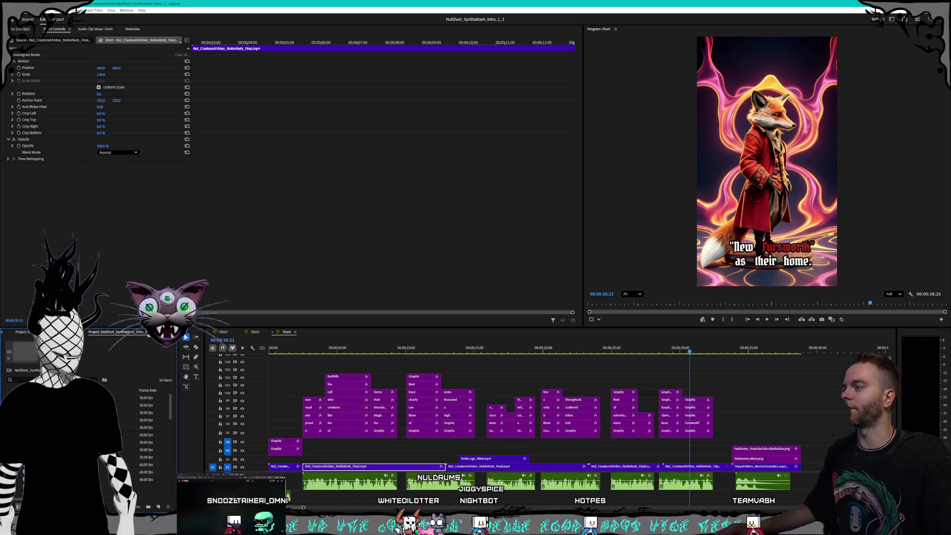
# - Close the ShadeShifters project and rewind the Synthsistant fox short to its first frame
pyautogui.rightClick(122, 334)
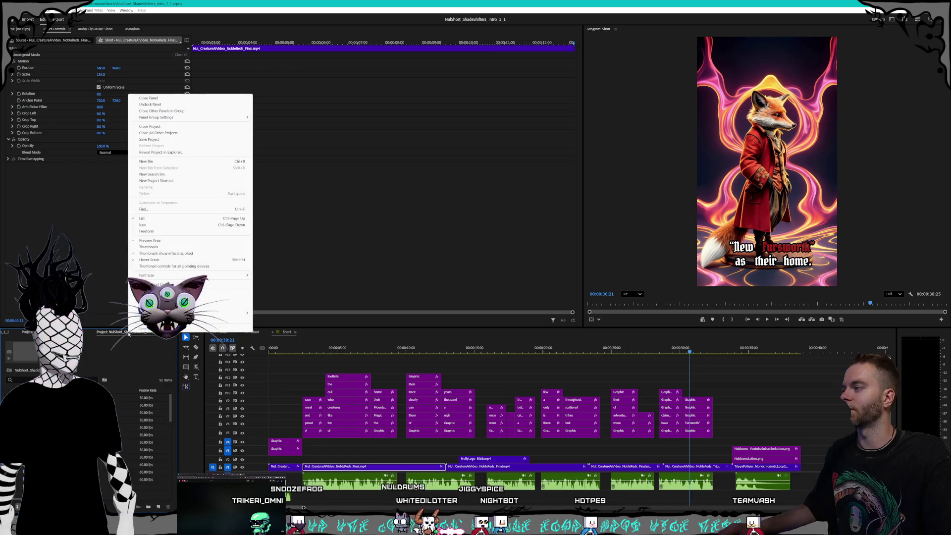
pyautogui.rightClick(122, 333)
pyautogui.rightClick(121, 332)
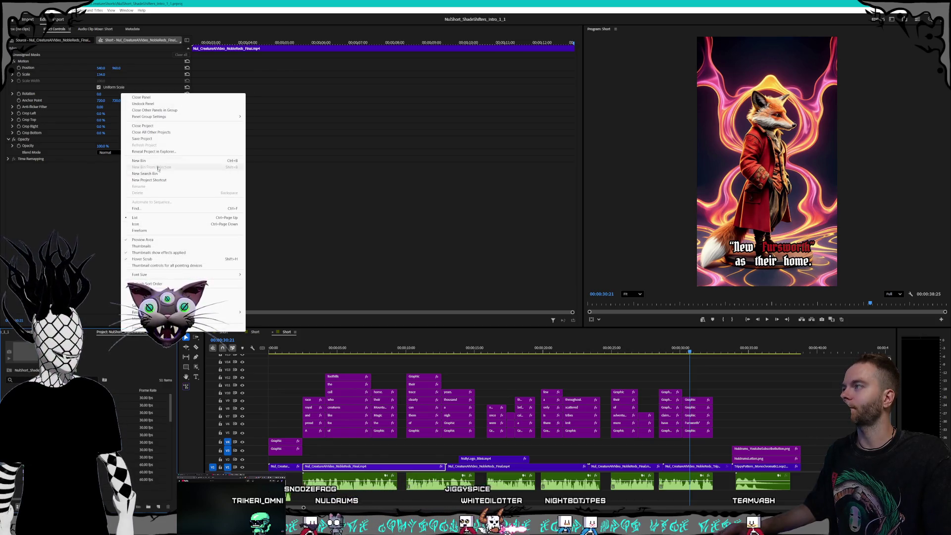
pyautogui.click(171, 125)
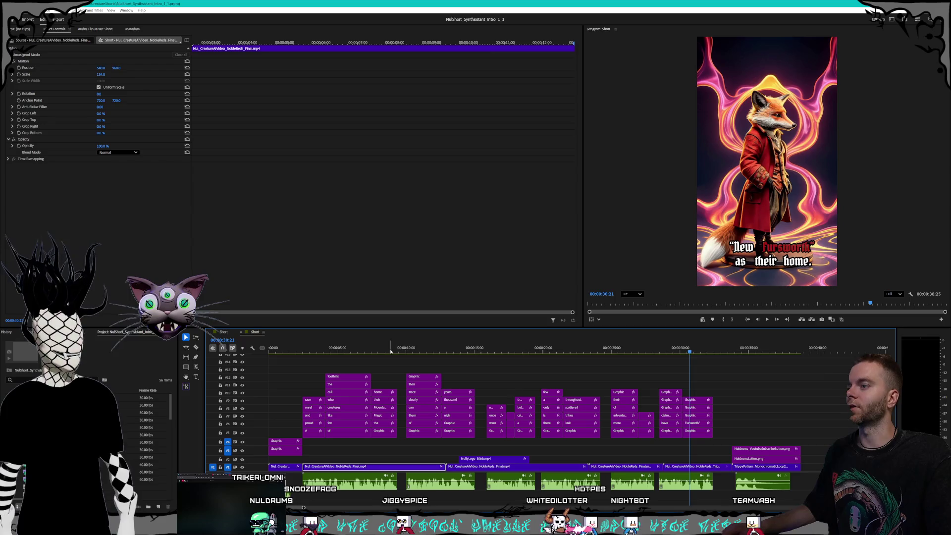
pyautogui.click(314, 349)
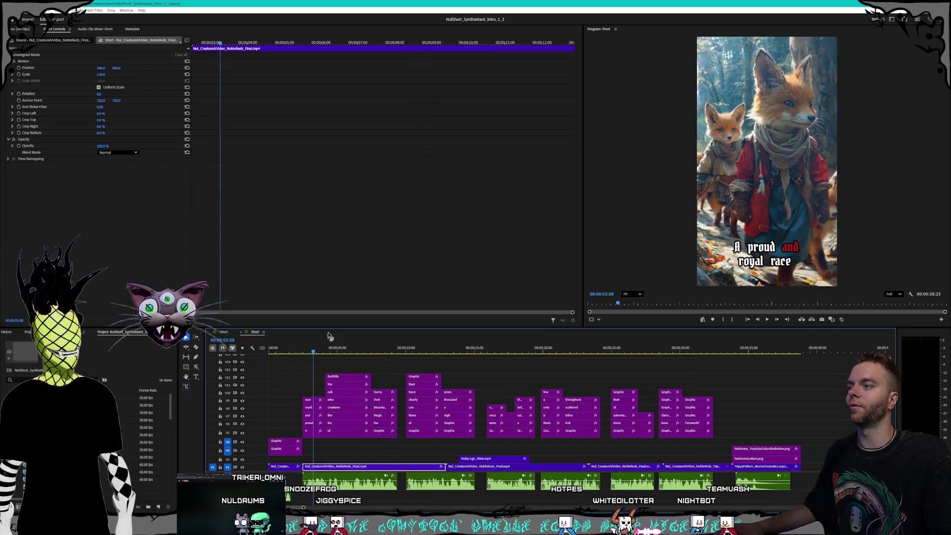
pyautogui.moveTo(314, 350)
pyautogui.mouseDown()
pyautogui.moveTo(255, 350)
pyautogui.moveTo(373, 350)
pyautogui.mouseUp()
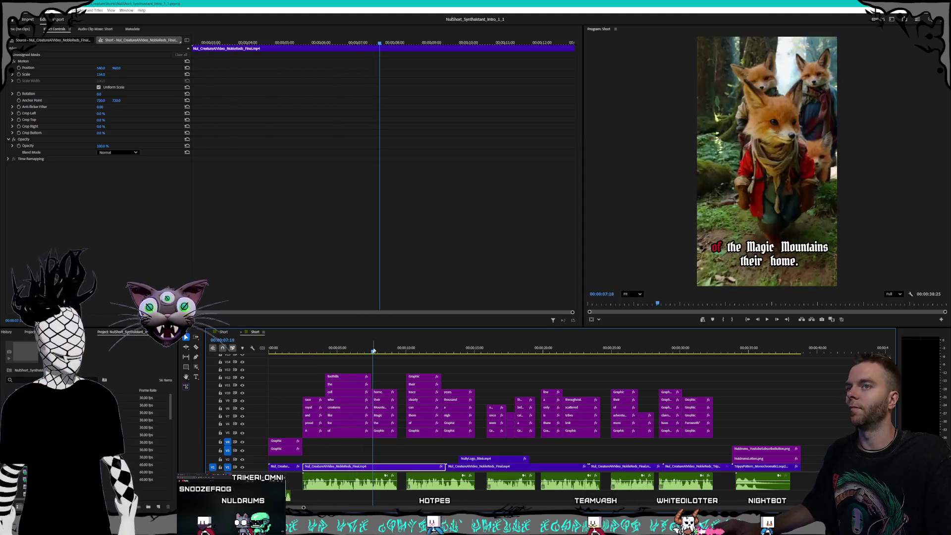
# - In the Midjourney Create feed, reuse the earlier 'studio ghibli --ar 9:16 --stylize 500' fox-people prompt
pyautogui.hotkey('alt', 'Tab')
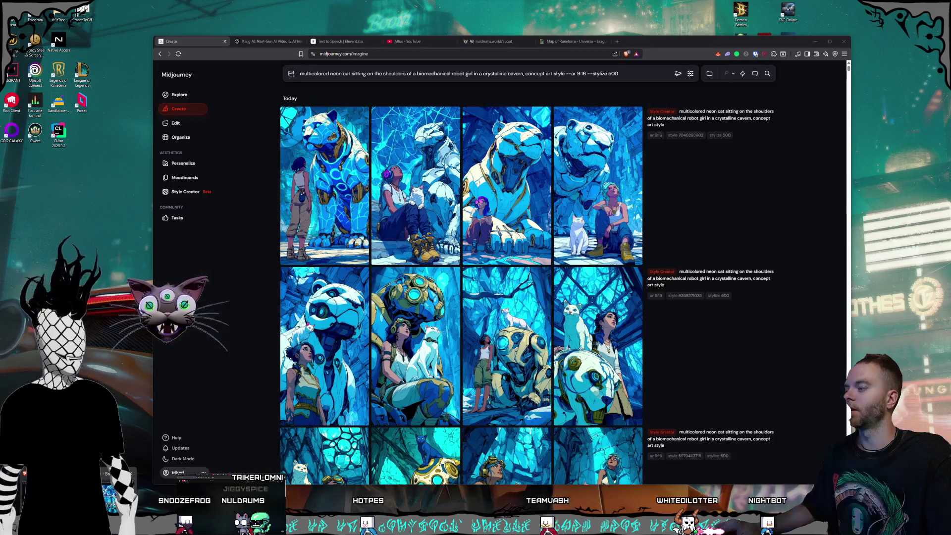
pyautogui.scroll(-15, 595, 237)
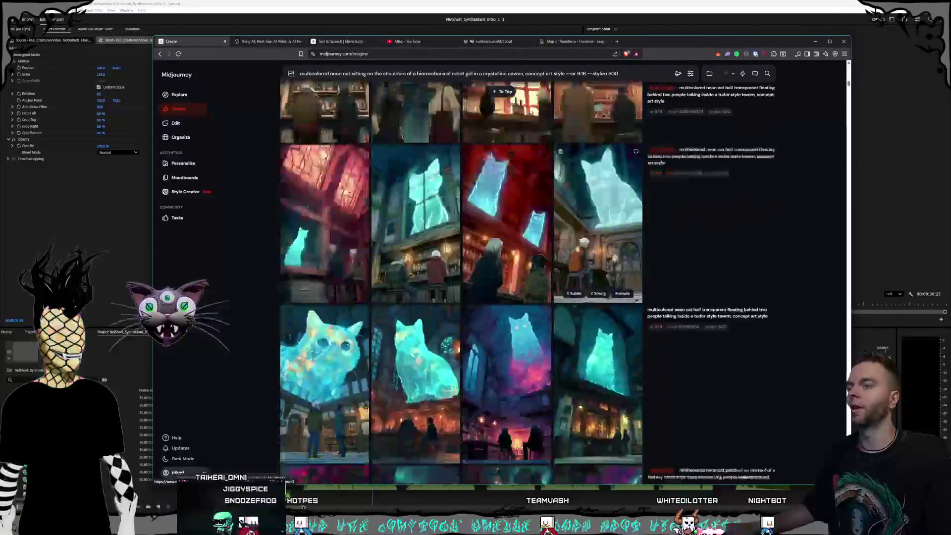
pyautogui.scroll(-15, 613, 255)
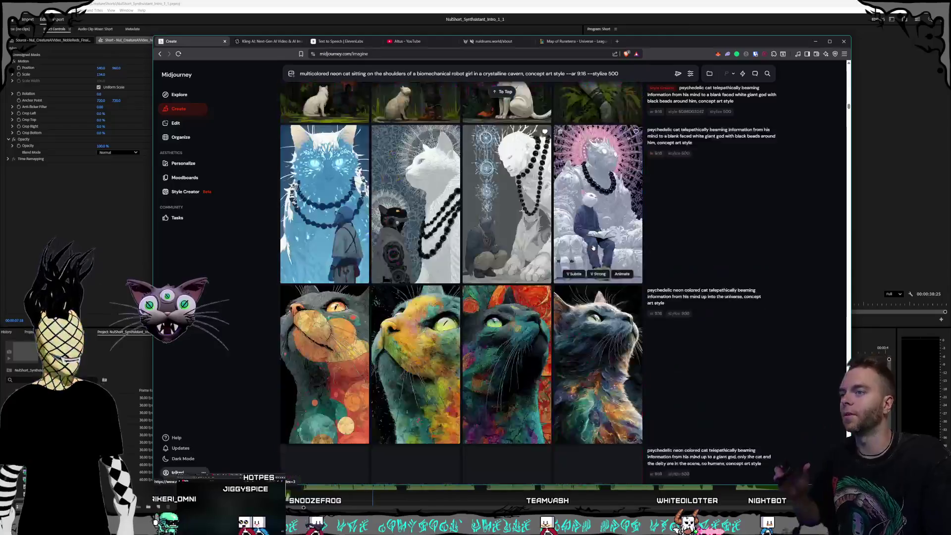
pyautogui.scroll(-15, 595, 238)
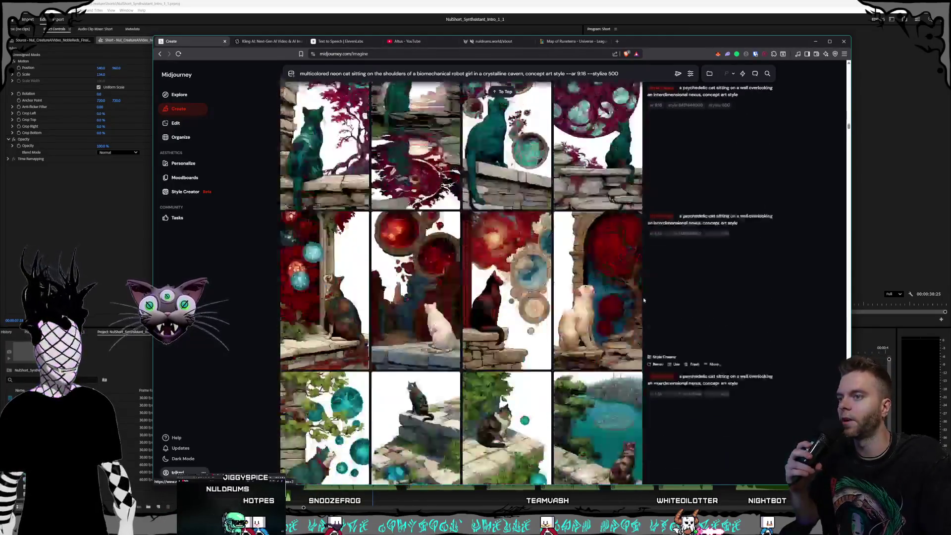
pyautogui.scroll(-15, 633, 276)
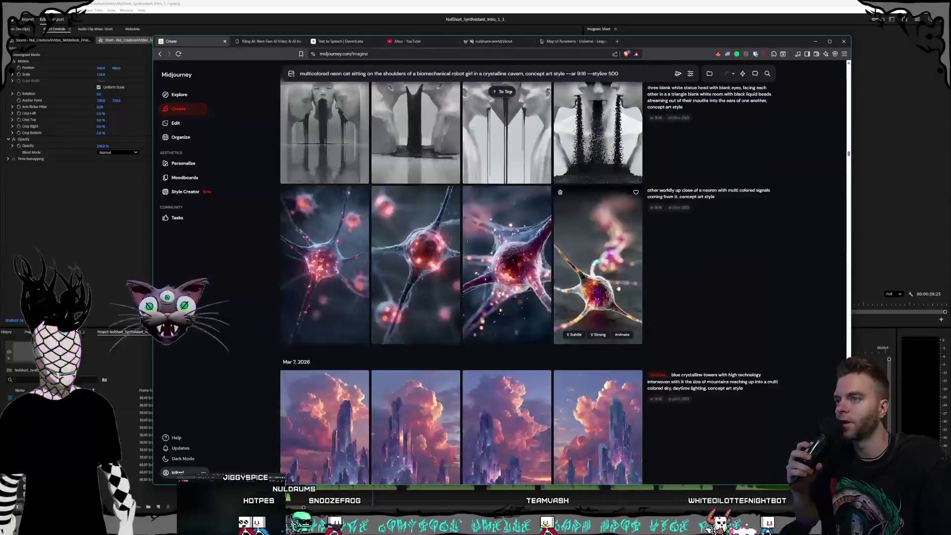
pyautogui.scroll(-15, 604, 297)
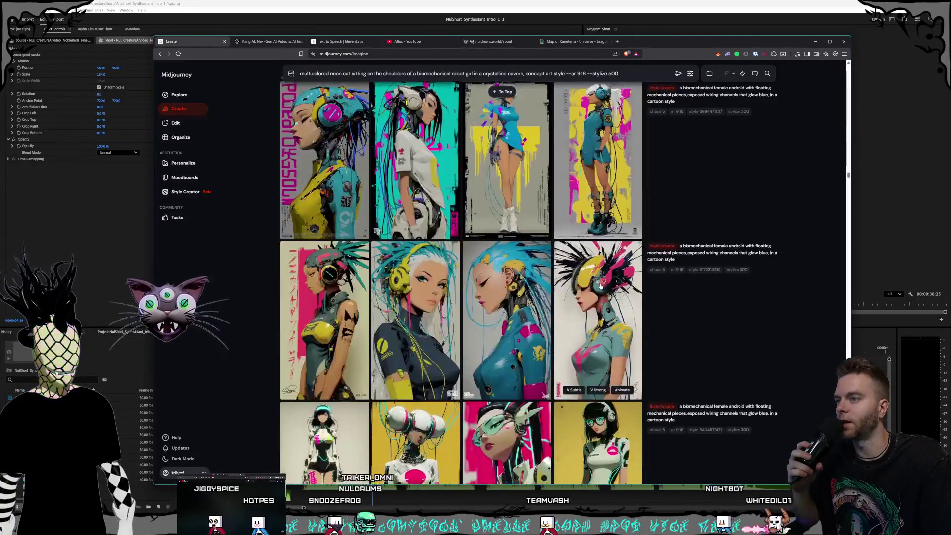
pyautogui.scroll(-15, 601, 286)
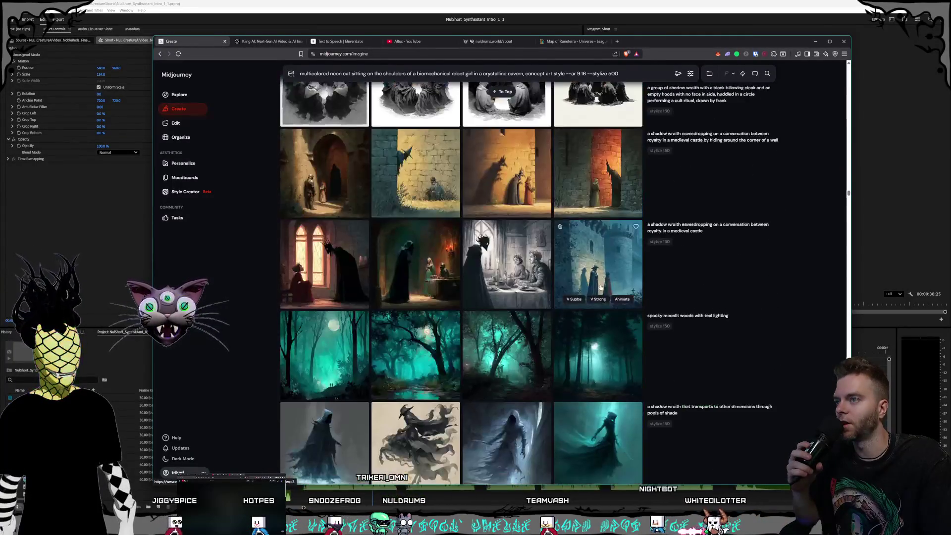
pyautogui.scroll(-15, 602, 284)
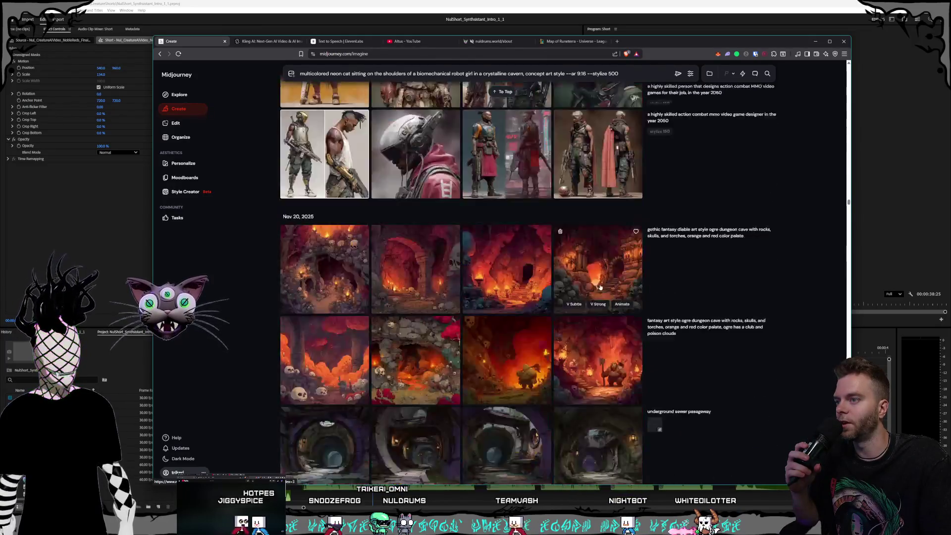
pyautogui.scroll(-15, 600, 286)
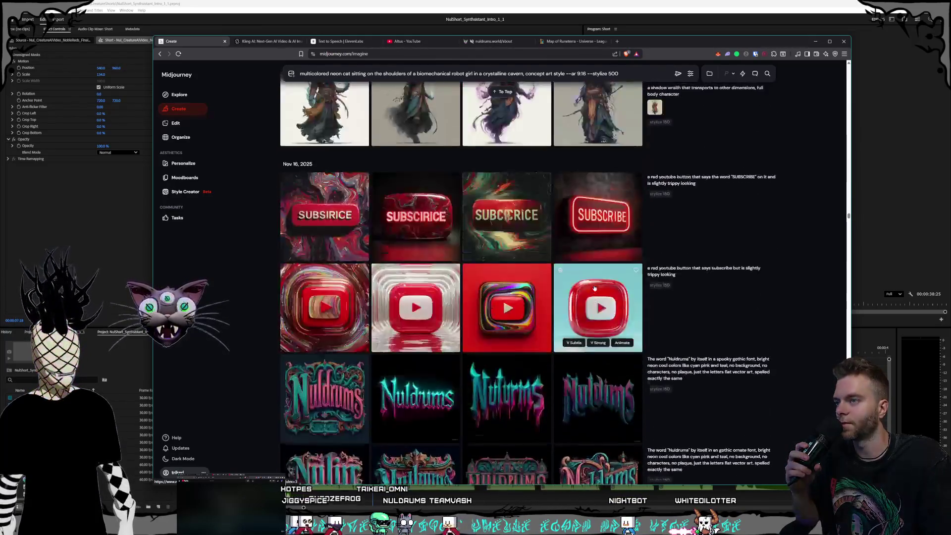
pyautogui.scroll(-15, 596, 287)
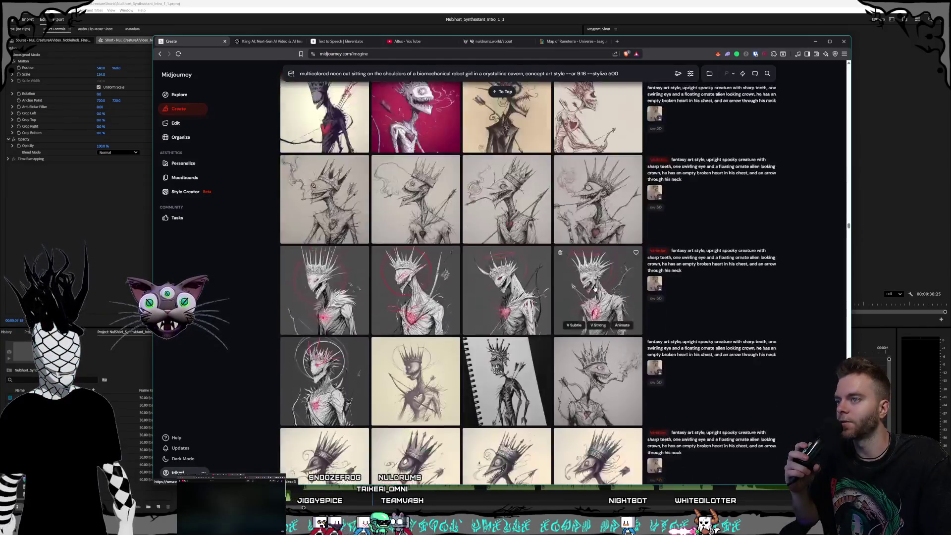
pyautogui.scroll(-15, 596, 287)
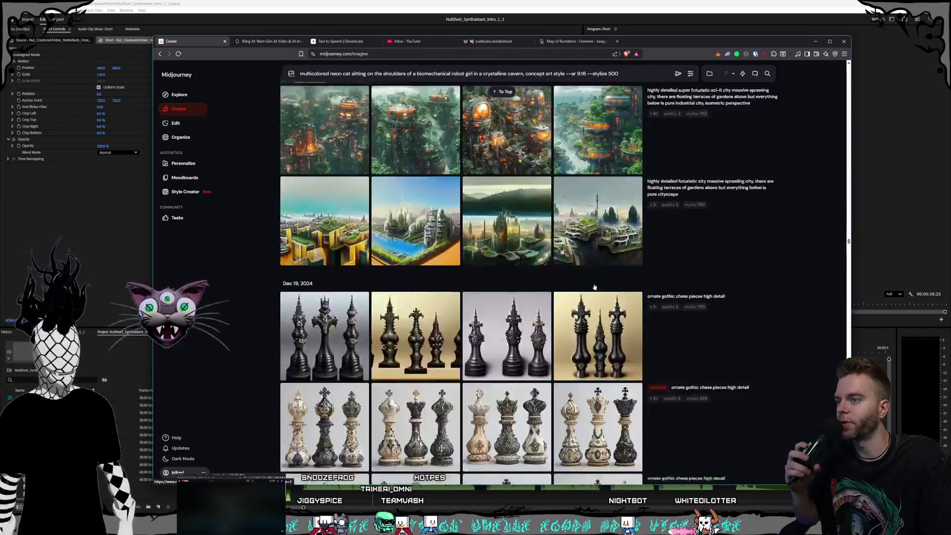
pyautogui.scroll(-15, 591, 287)
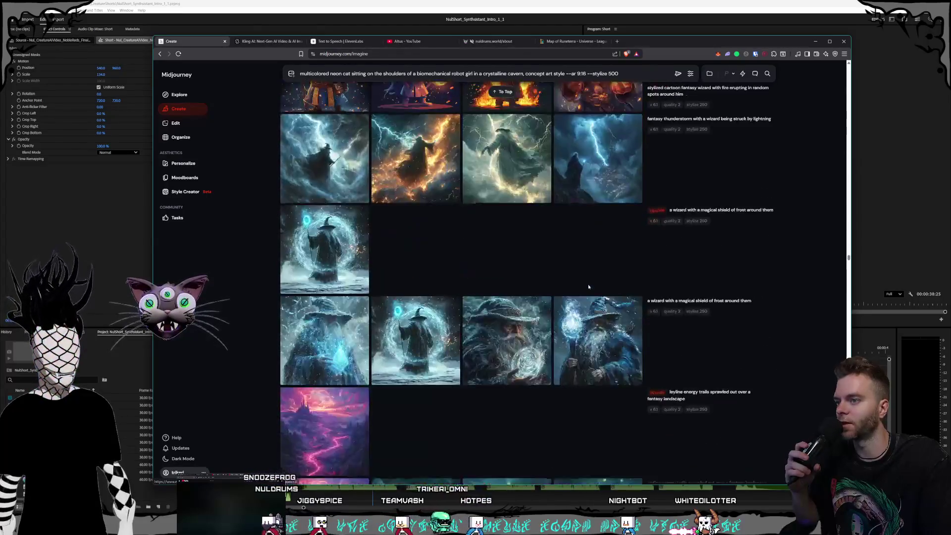
pyautogui.scroll(-15, 588, 287)
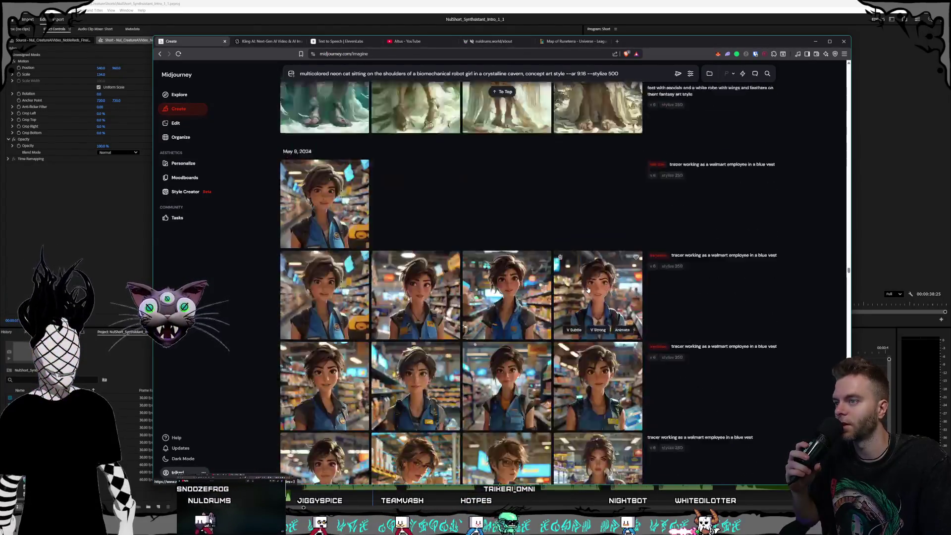
pyautogui.scroll(-15, 591, 284)
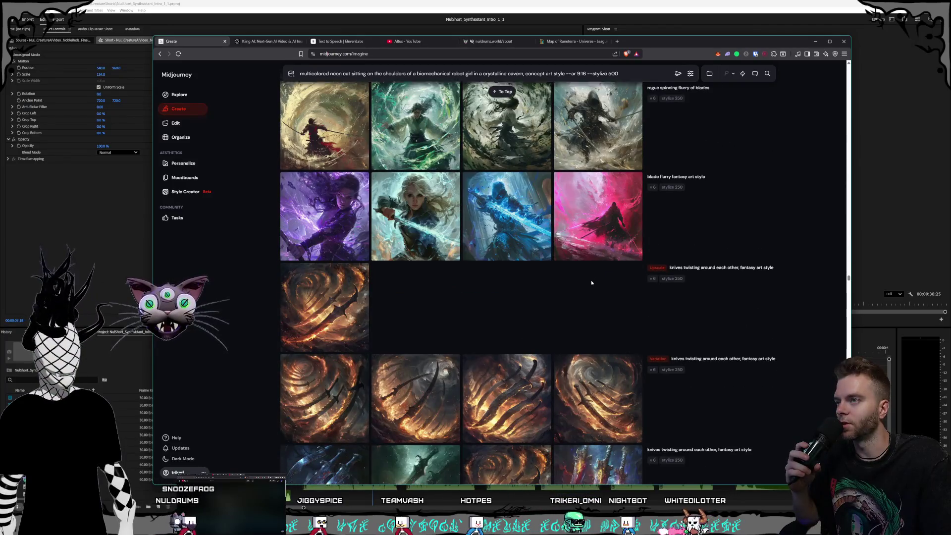
pyautogui.scroll(-15, 592, 283)
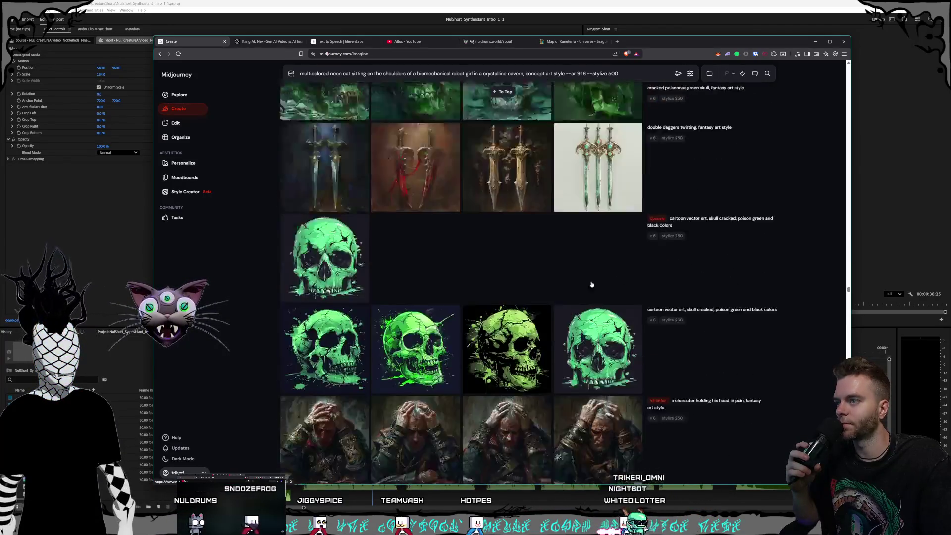
pyautogui.scroll(-15, 591, 283)
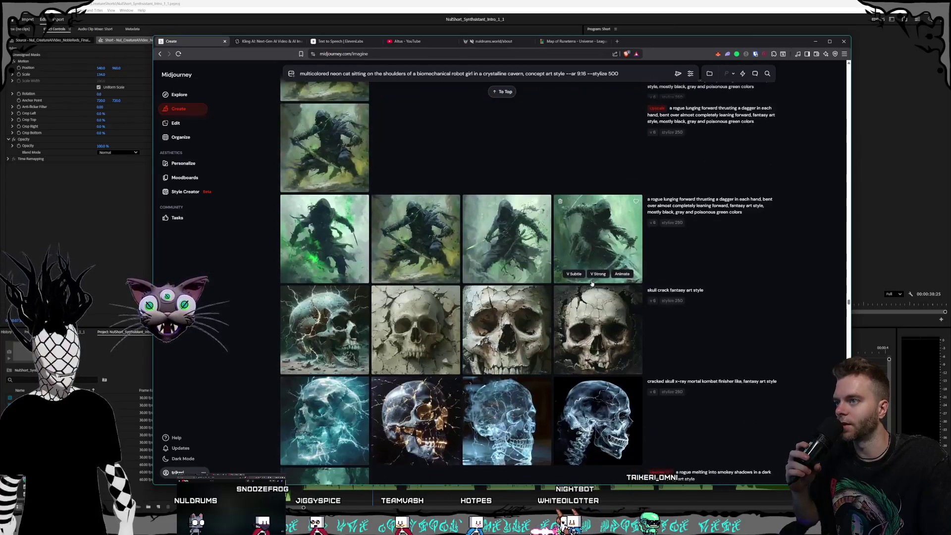
pyautogui.scroll(-15, 592, 283)
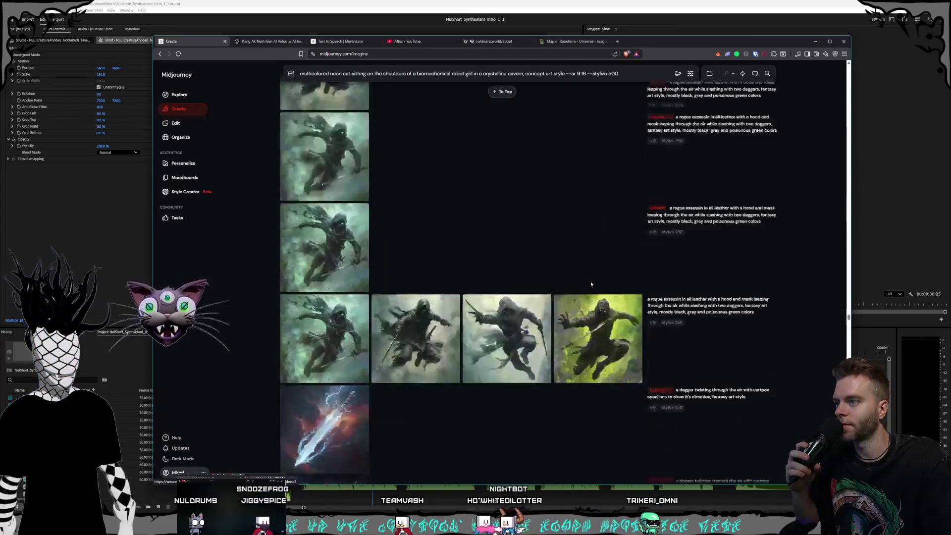
pyautogui.scroll(-15, 592, 283)
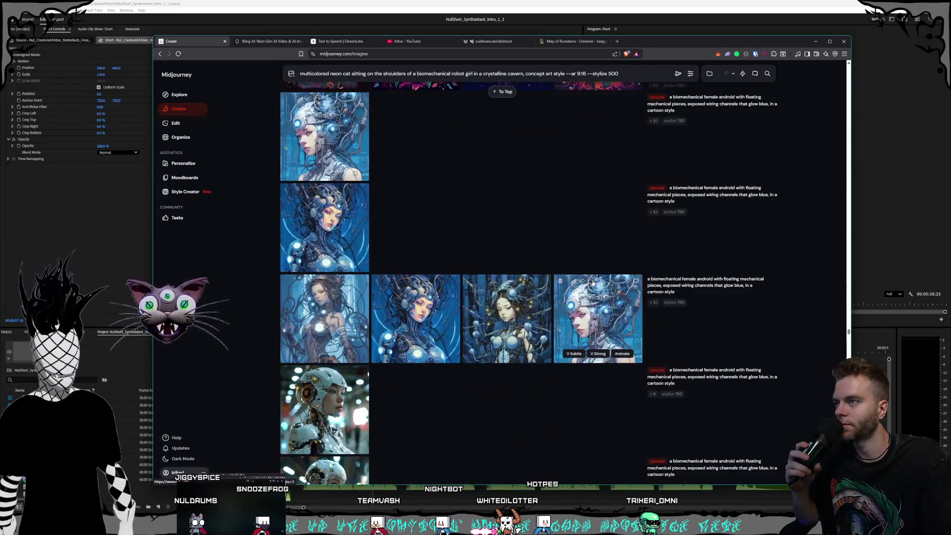
pyautogui.scroll(-4, 593, 283)
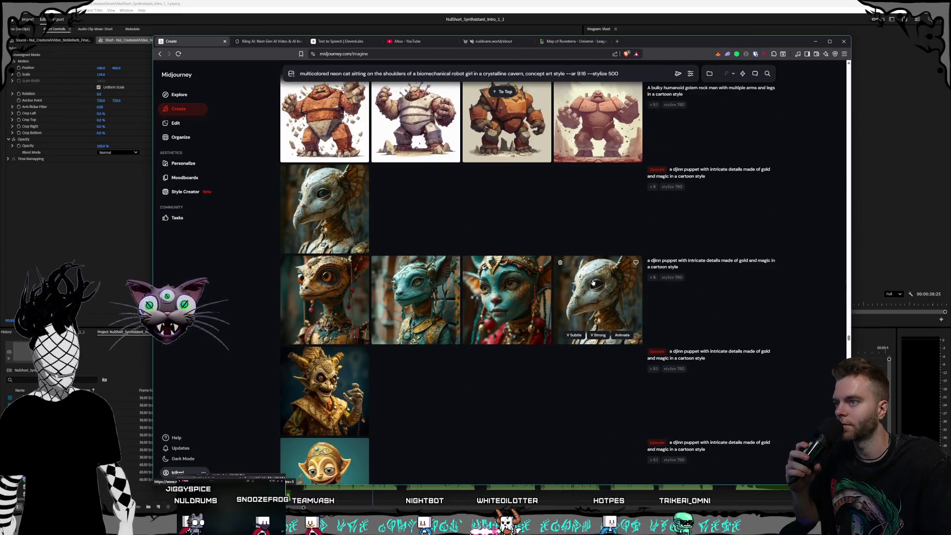
pyautogui.scroll(-15, 593, 283)
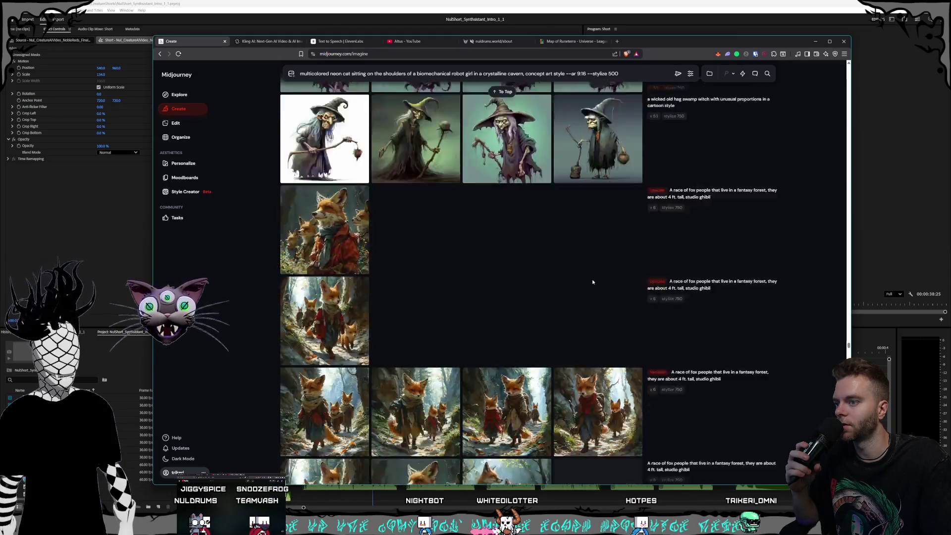
pyautogui.scroll(-2, 593, 282)
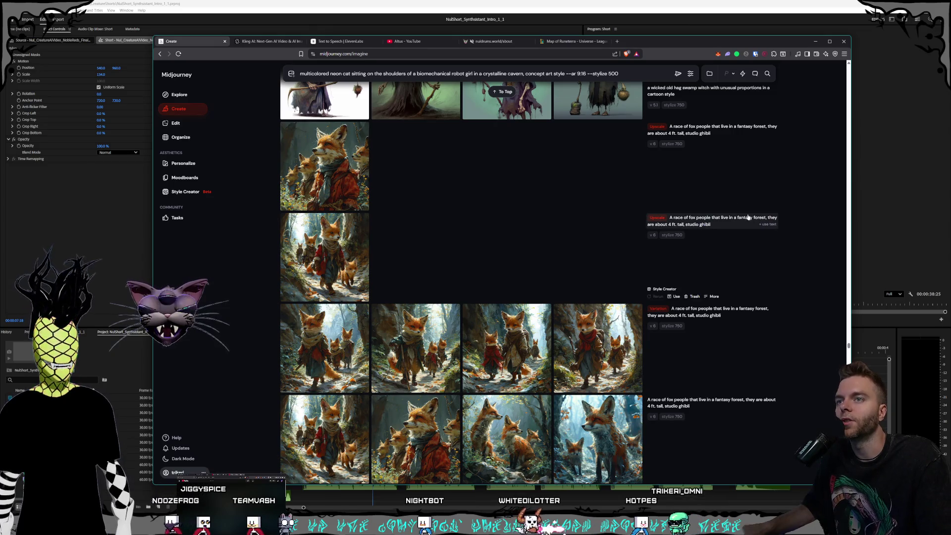
pyautogui.scroll(-1, 713, 225)
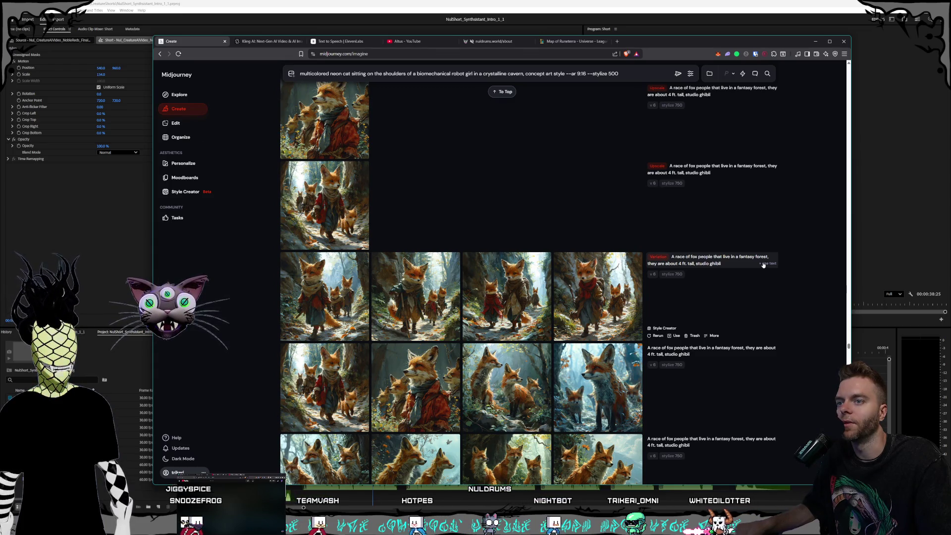
pyautogui.scroll(-2, 763, 264)
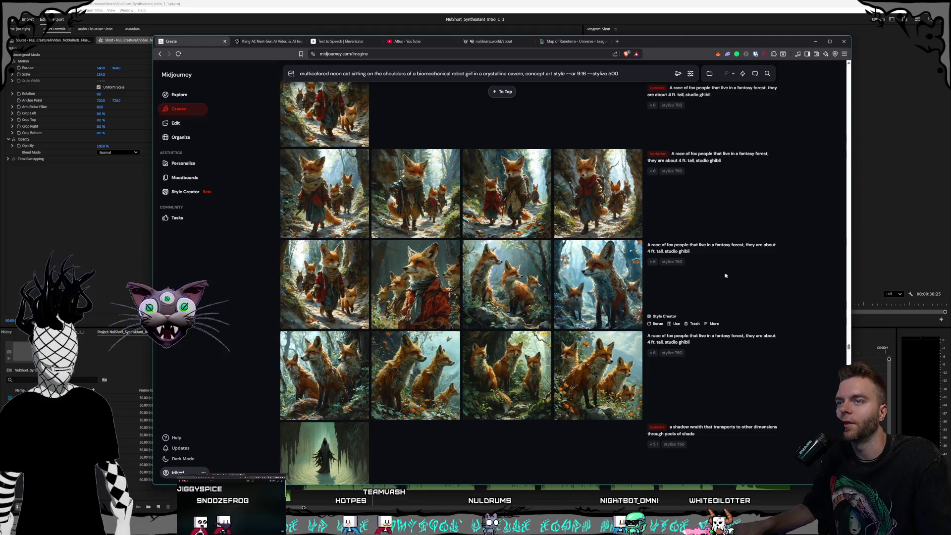
pyautogui.click(751, 249)
pyautogui.scroll(-15, 747, 283)
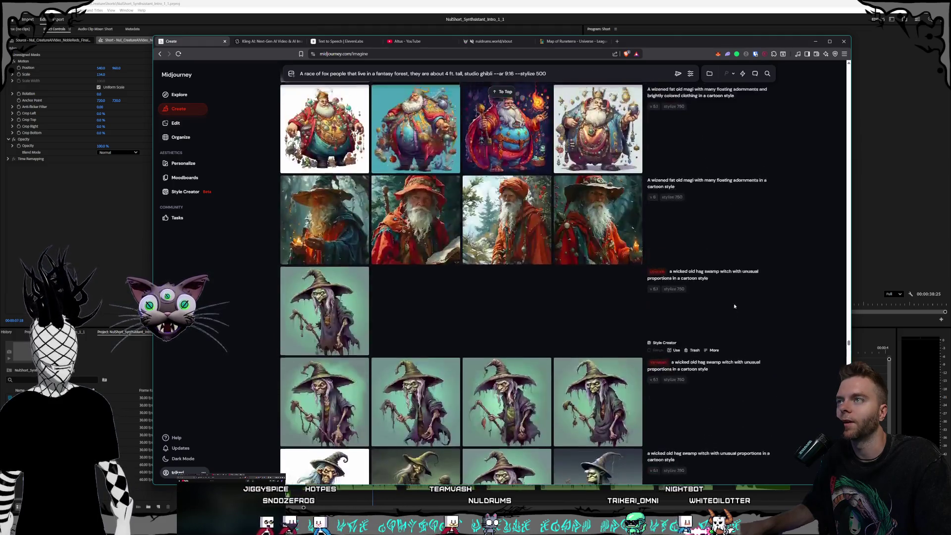
# - Replace 'studio ghibli' with 'concept art style' in the fox-people prompt and open Style Creator
pyautogui.click(502, 92)
pyautogui.moveTo(494, 74); pyautogui.dragTo(465, 74)
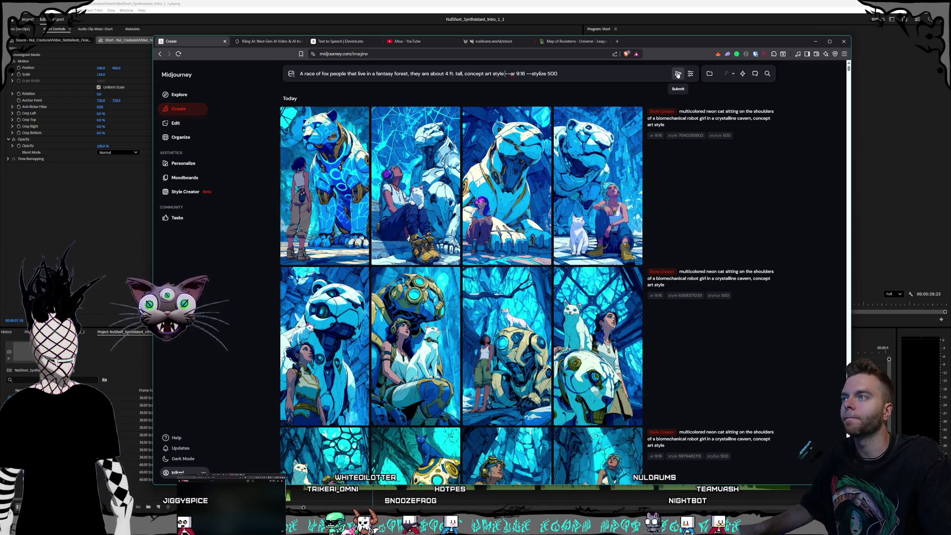
pyautogui.moveTo(565, 74); pyautogui.dragTo(156, 78)
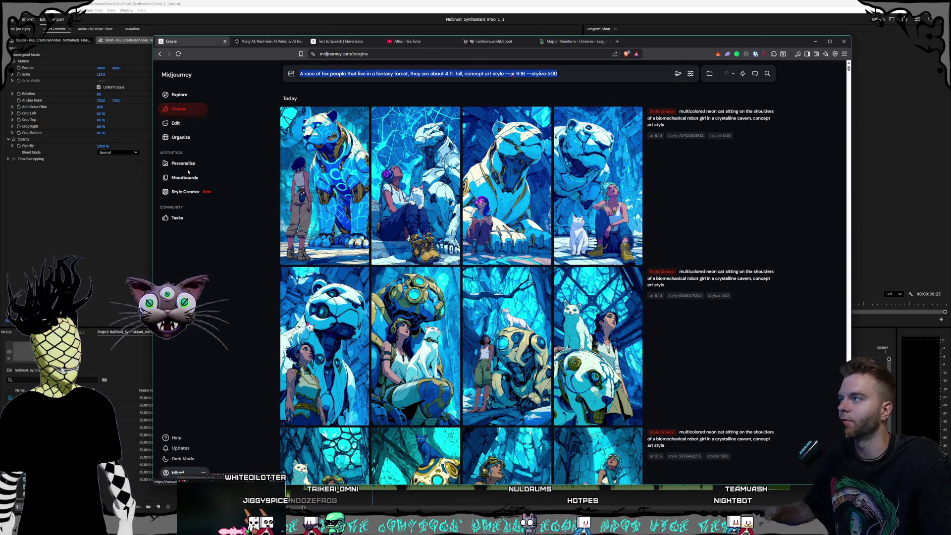
pyautogui.click(185, 192)
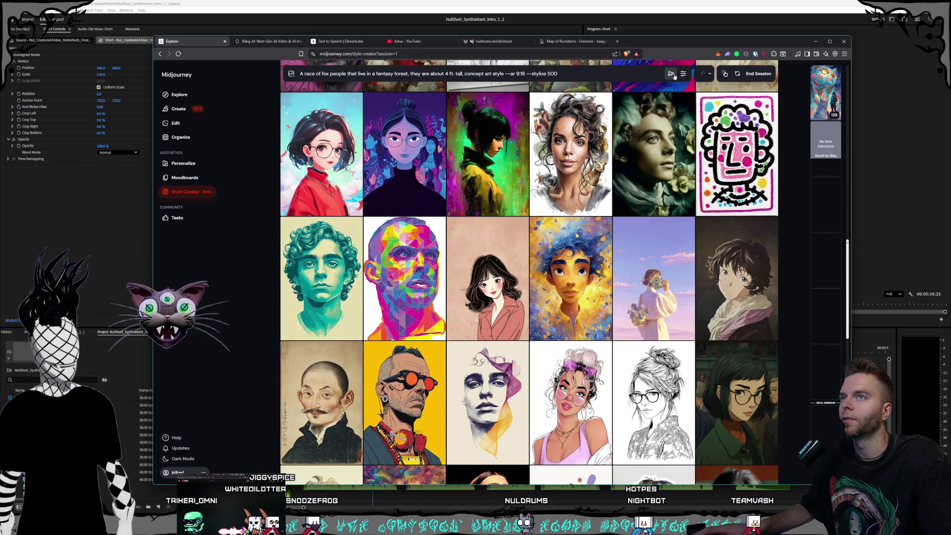
pyautogui.scroll(-5, 490, 209)
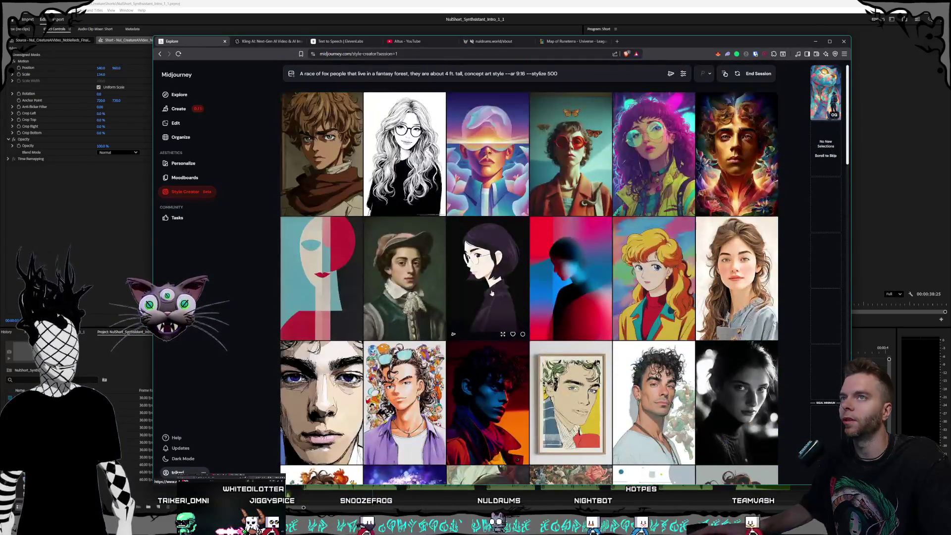
# - End the running style session and start a new one from the concept-art fox-people prompt
pyautogui.click(750, 74)
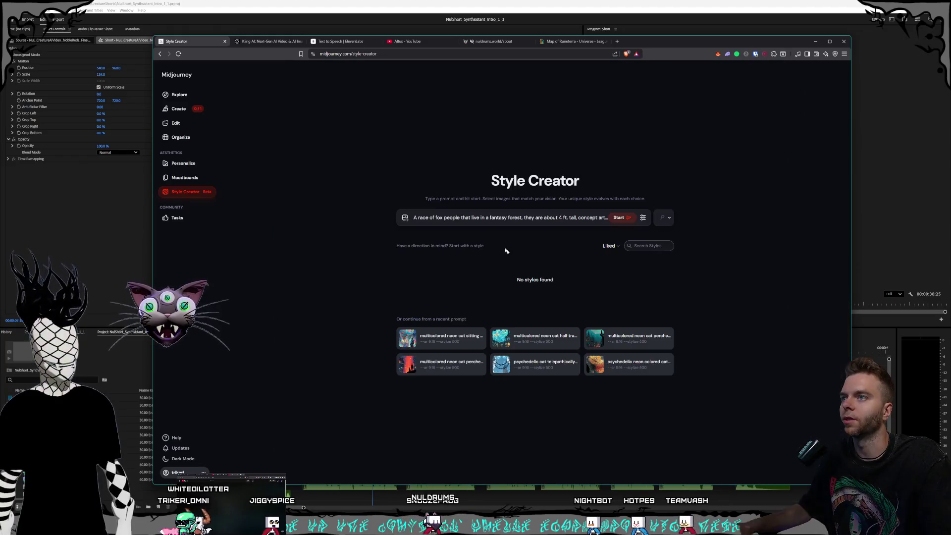
pyautogui.moveTo(492, 218); pyautogui.dragTo(721, 233)
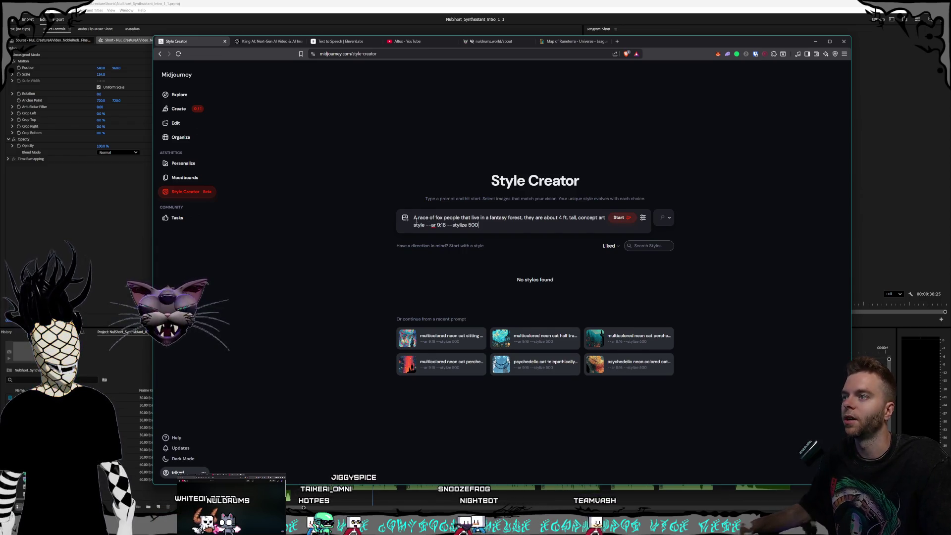
pyautogui.click(620, 217)
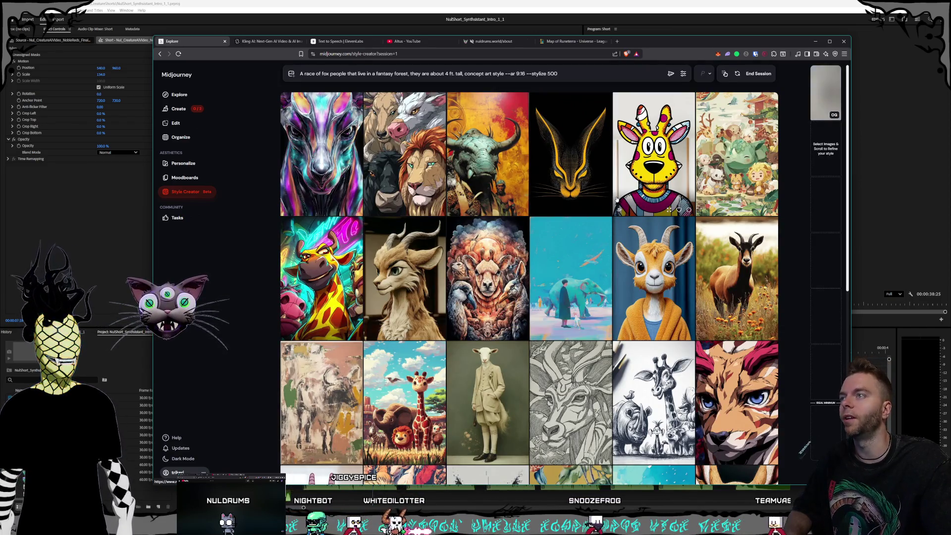
pyautogui.click(594, 215)
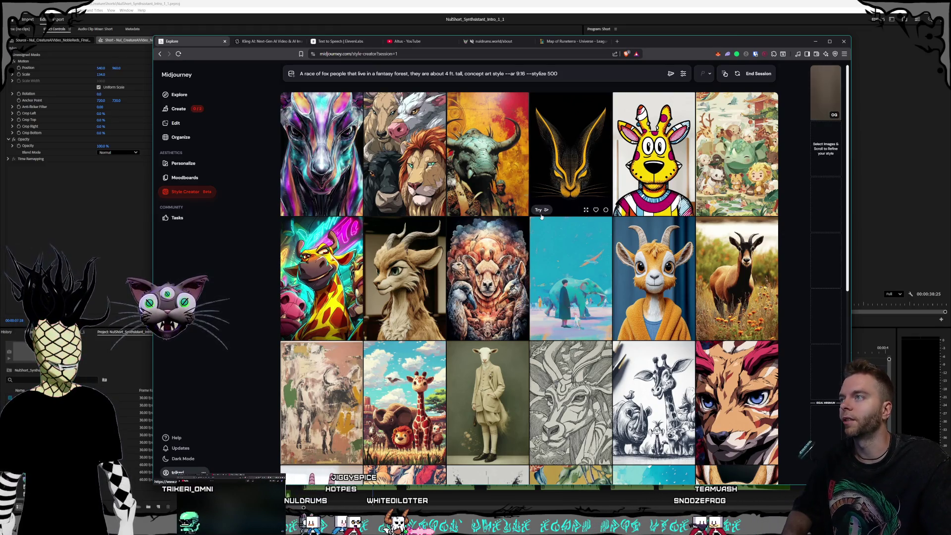
pyautogui.click(540, 209)
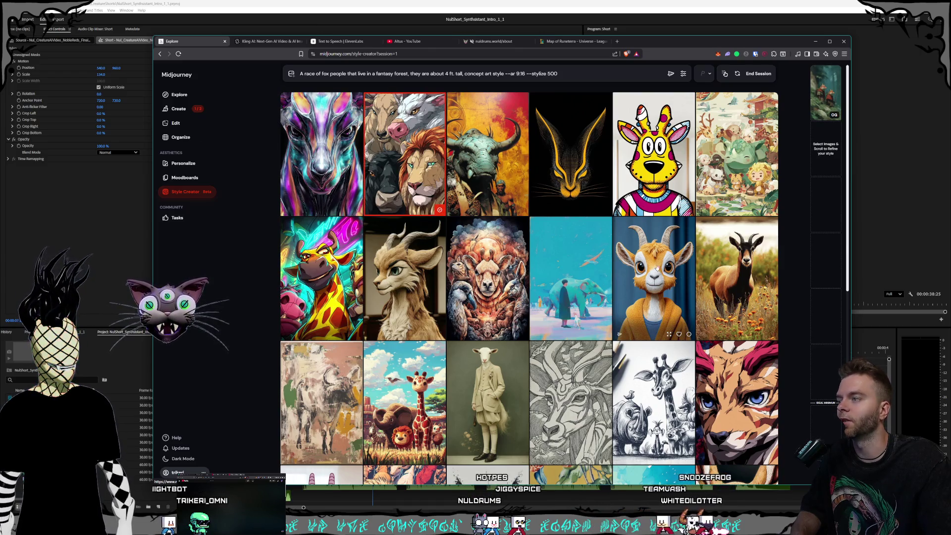
pyautogui.scroll(-5, 640, 259)
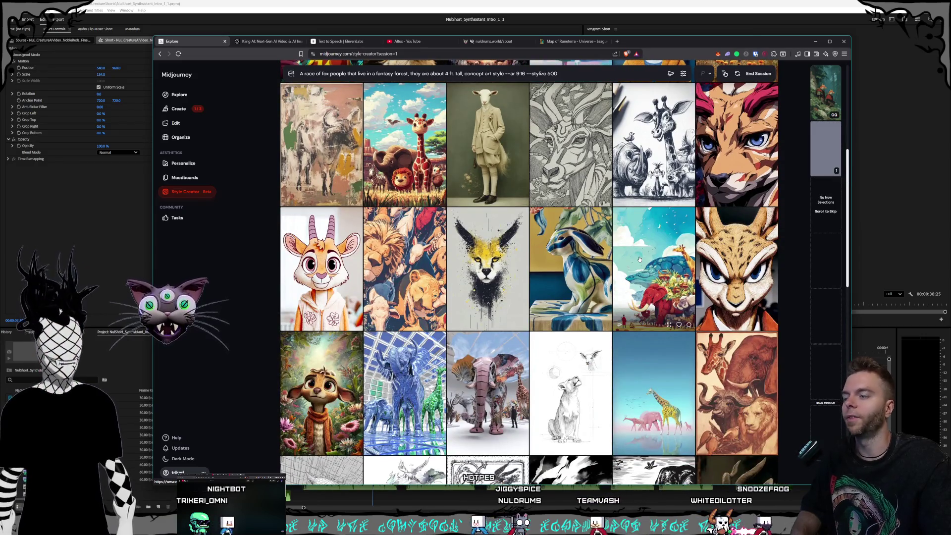
pyautogui.scroll(4, 614, 243)
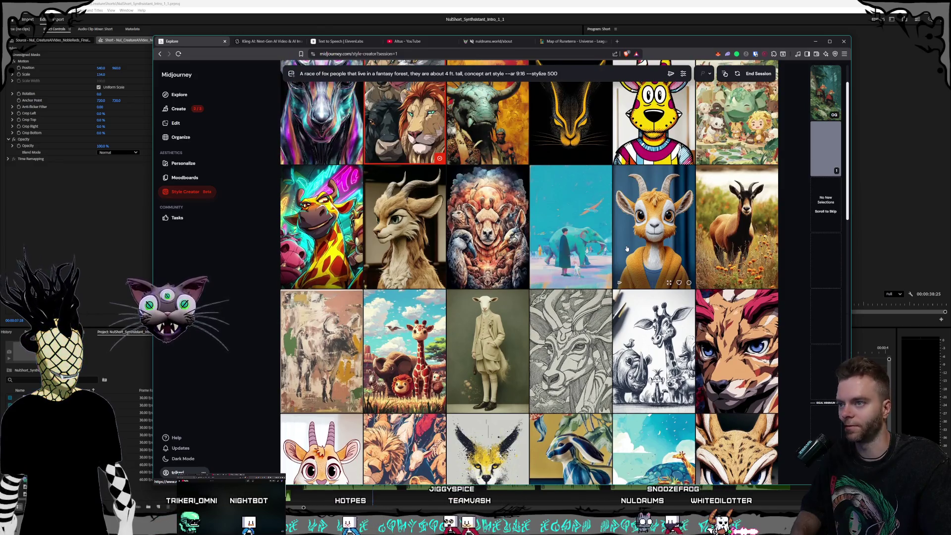
pyautogui.scroll(-10, 627, 247)
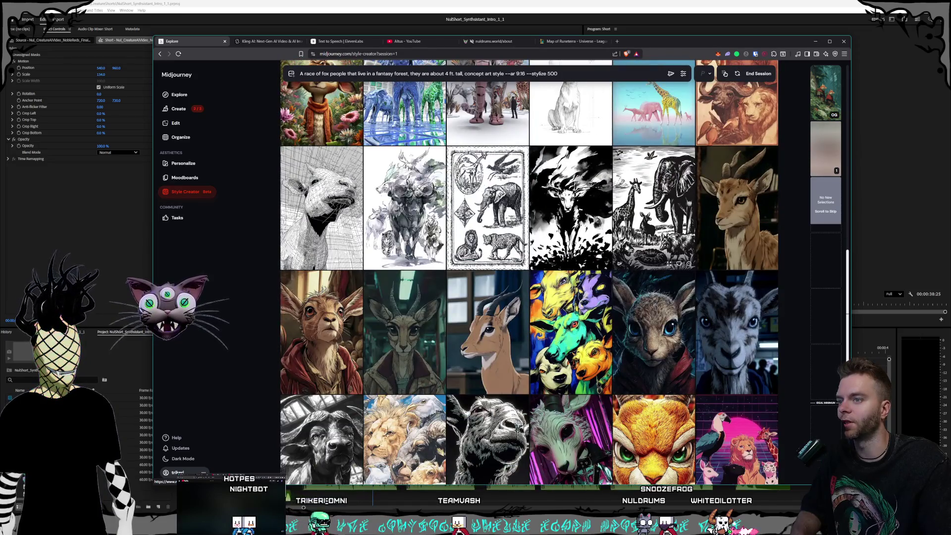
pyautogui.scroll(-1, 626, 247)
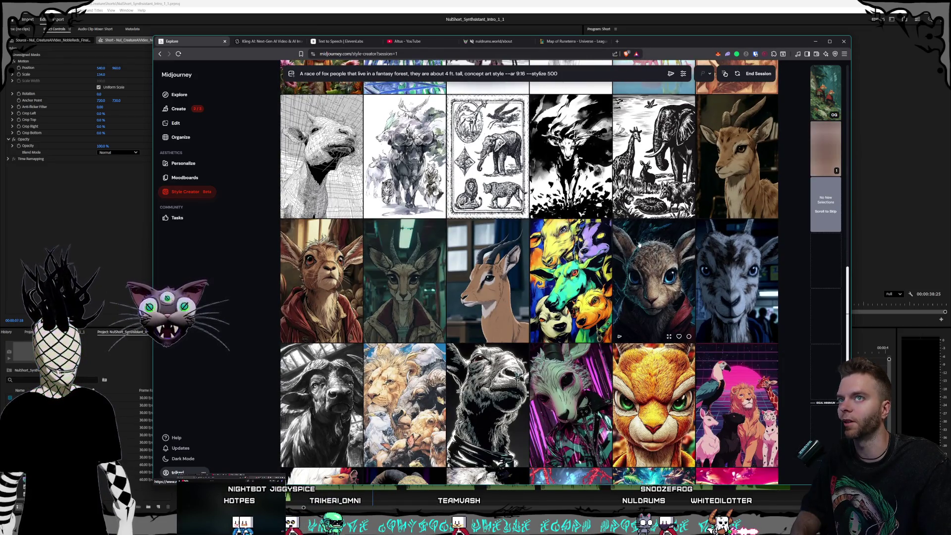
pyautogui.scroll(-1, 620, 238)
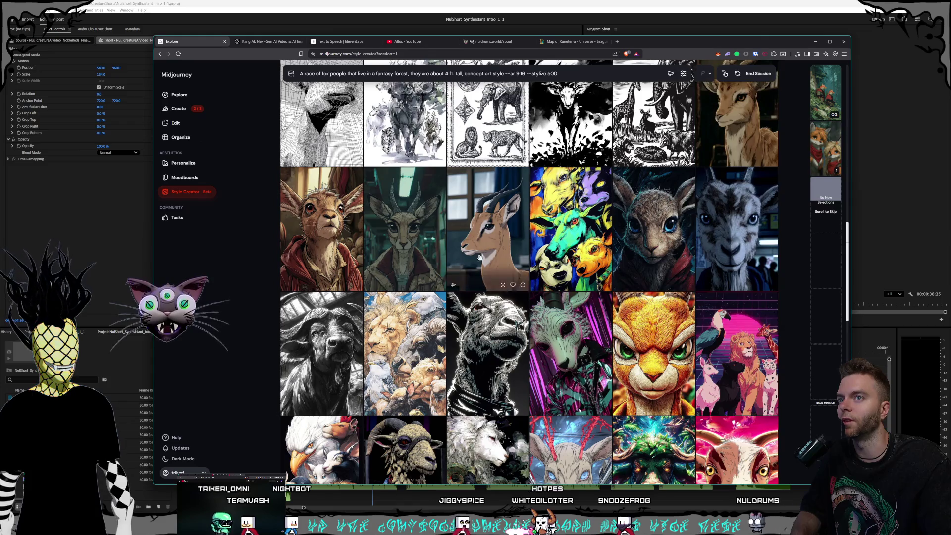
pyautogui.scroll(-2, 630, 205)
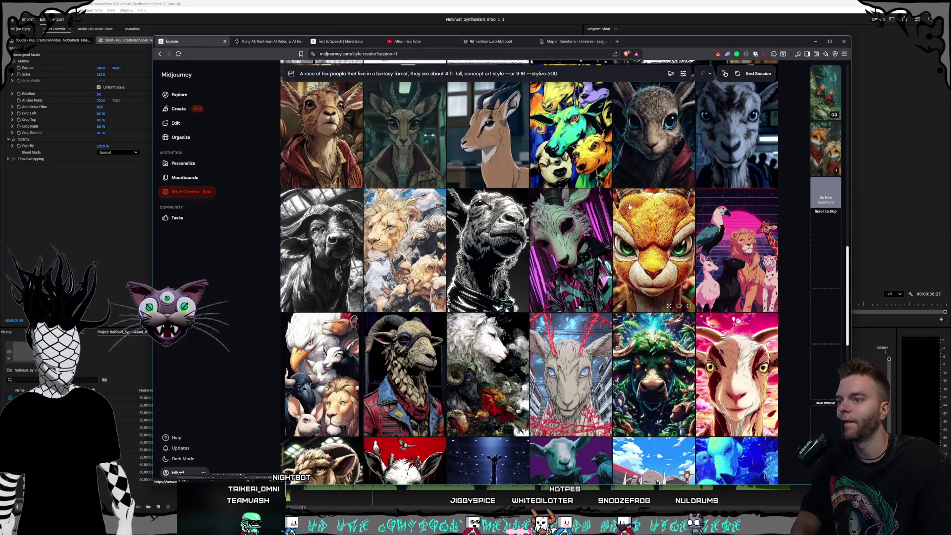
pyautogui.scroll(-2, 629, 204)
pyautogui.scroll(10, 629, 205)
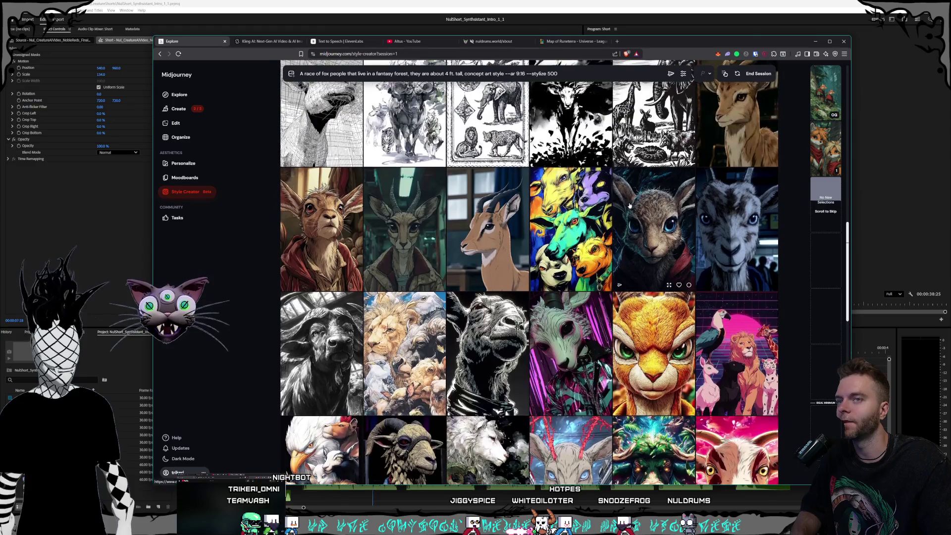
pyautogui.scroll(5, 629, 204)
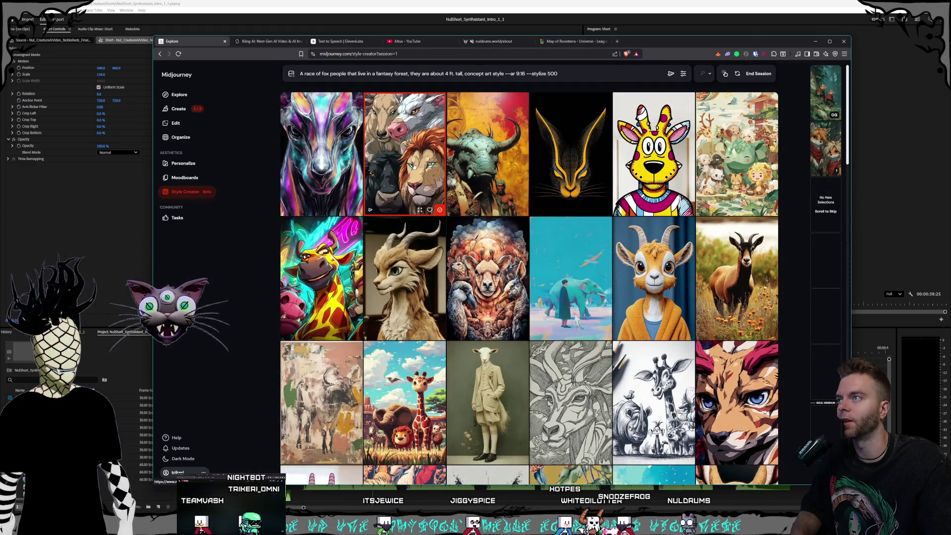
pyautogui.scroll(-12, 549, 194)
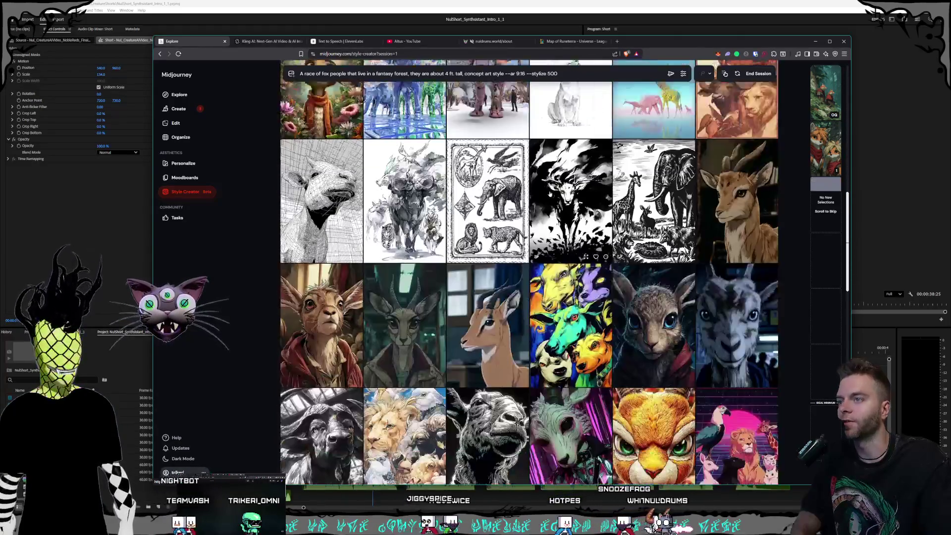
pyautogui.scroll(-3, 535, 173)
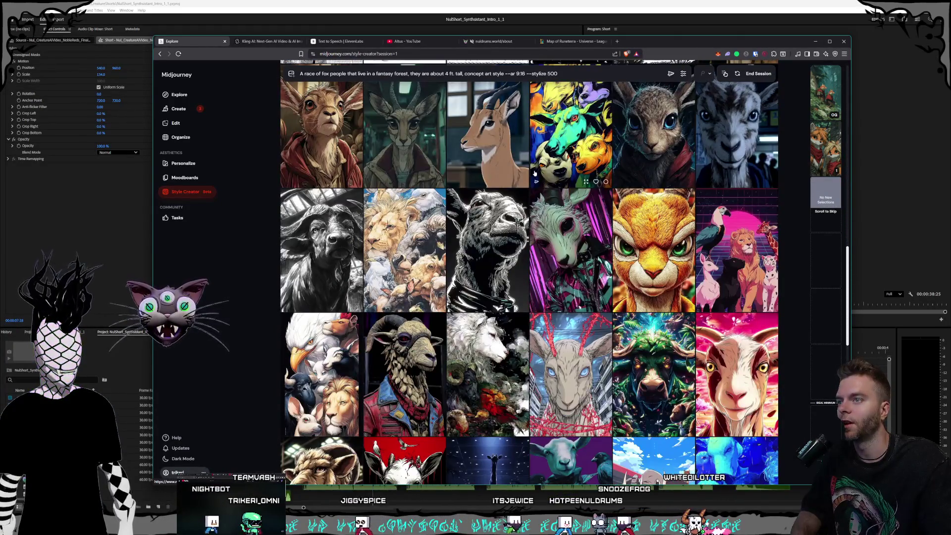
pyautogui.scroll(-1, 549, 176)
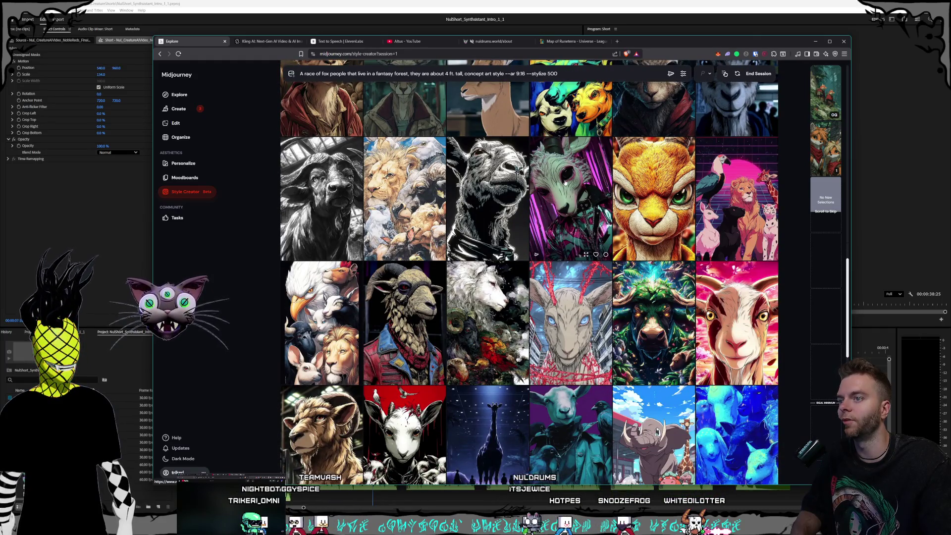
pyautogui.scroll(-1, 565, 183)
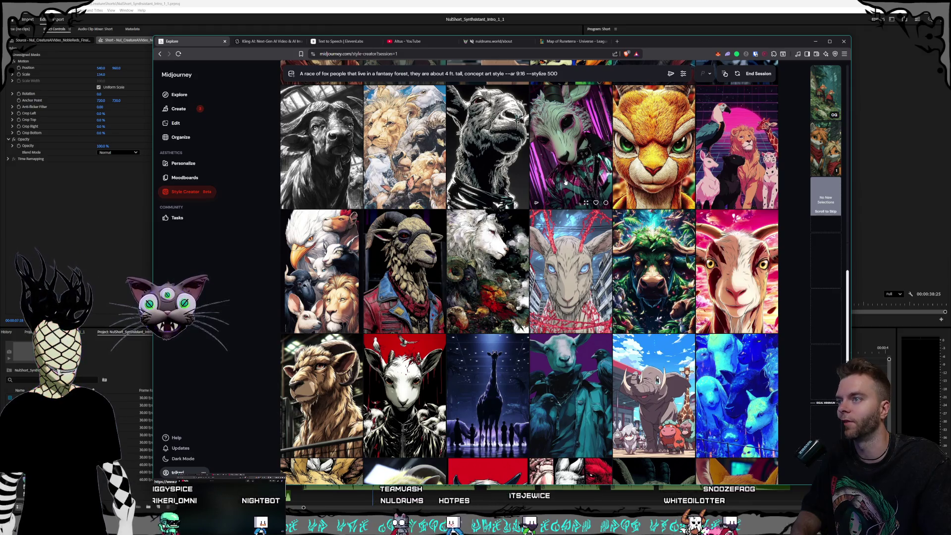
pyautogui.scroll(-3, 566, 182)
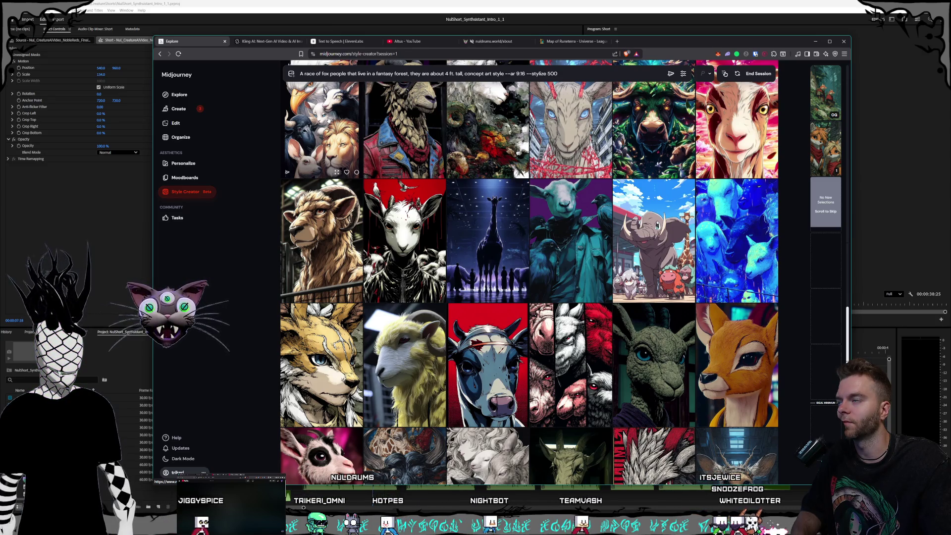
pyautogui.scroll(-1, 401, 141)
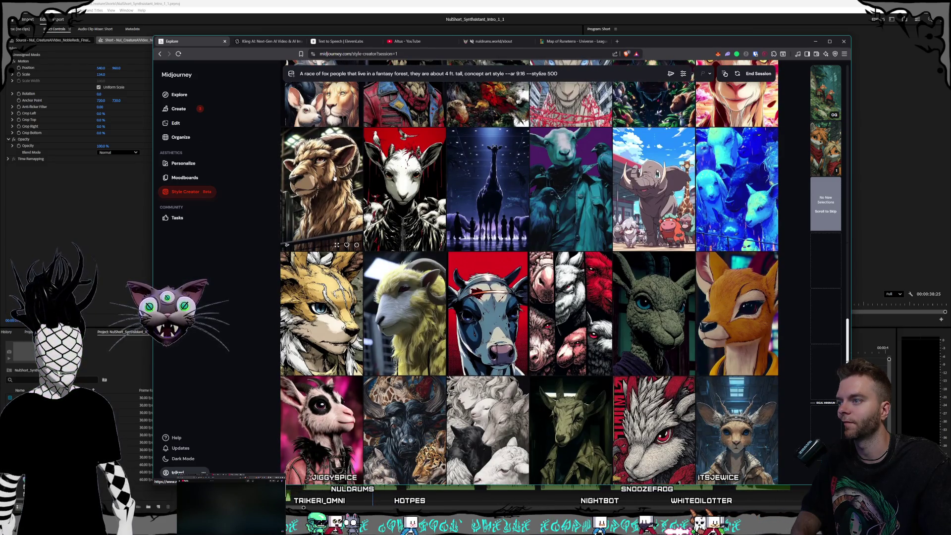
pyautogui.scroll(-3, 336, 177)
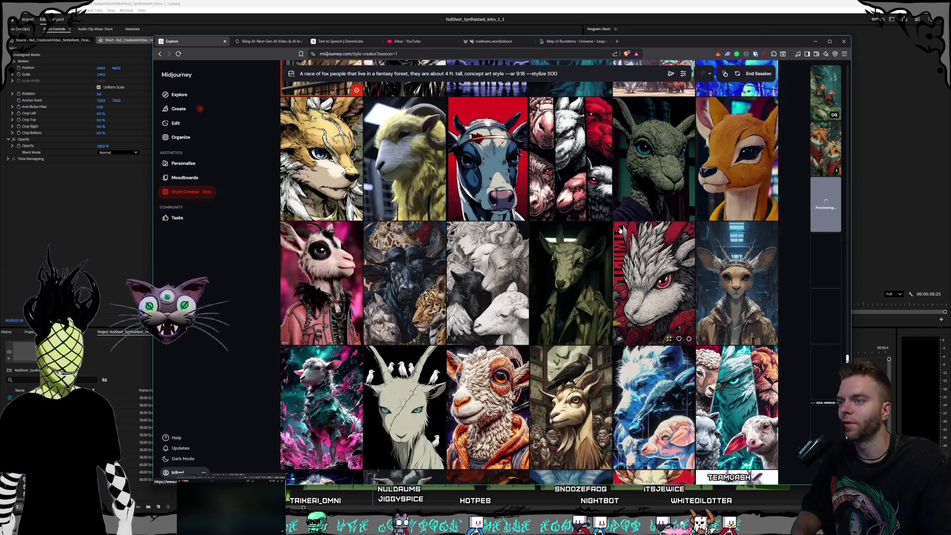
pyautogui.scroll(-3, 603, 217)
pyautogui.scroll(-3, 604, 216)
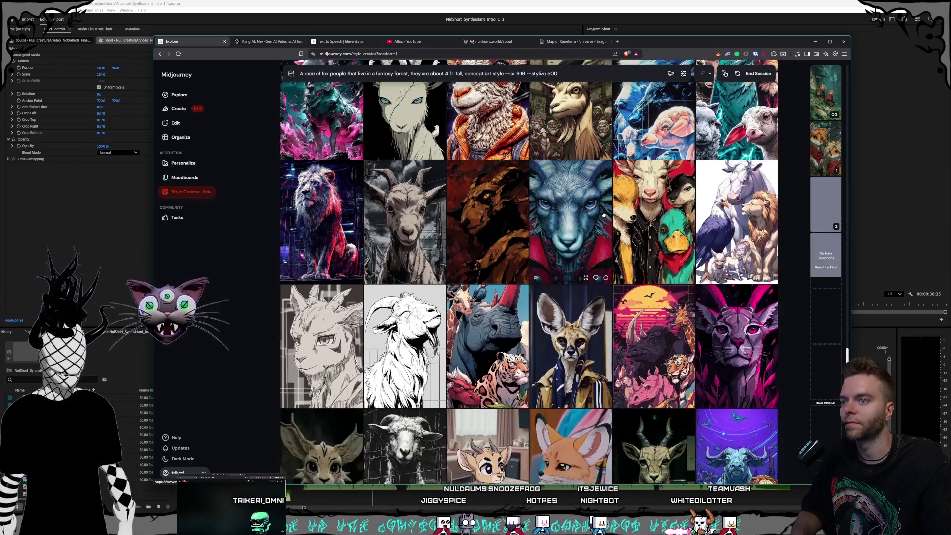
pyautogui.scroll(-2, 603, 213)
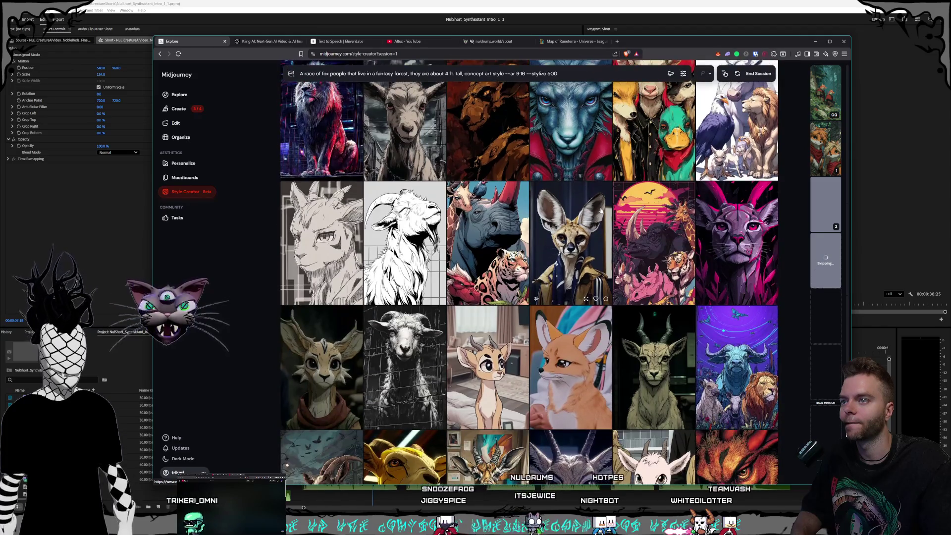
pyautogui.scroll(-1, 598, 207)
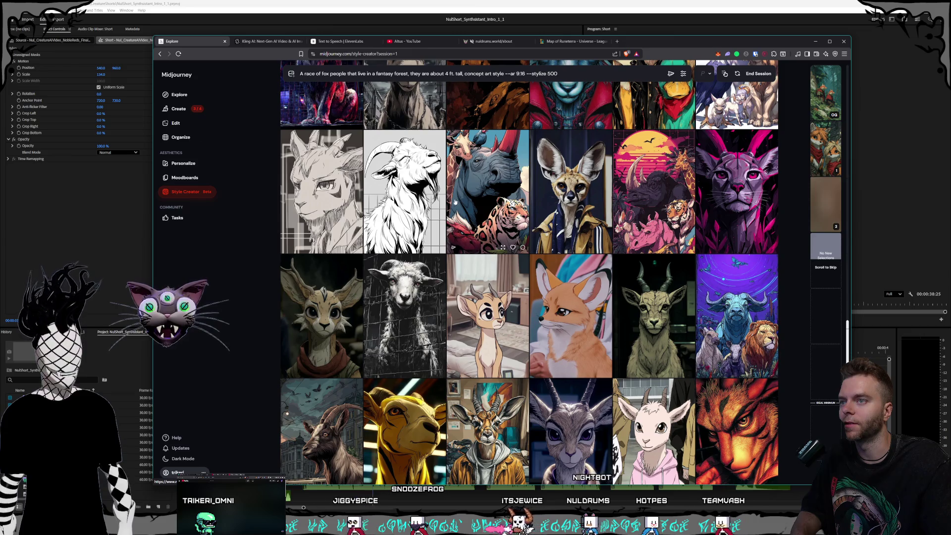
# - Mark the rhino-and-tiger tile and, further down the grid, the dark blue ram portrait as picks
pyautogui.click(500, 218)
pyautogui.scroll(-3, 603, 225)
pyautogui.scroll(-5, 604, 226)
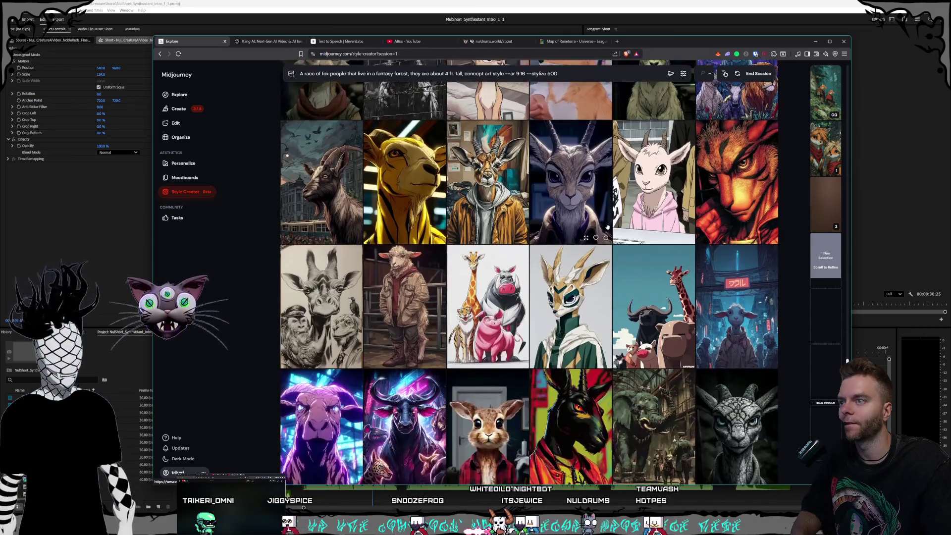
pyautogui.scroll(-2, 608, 226)
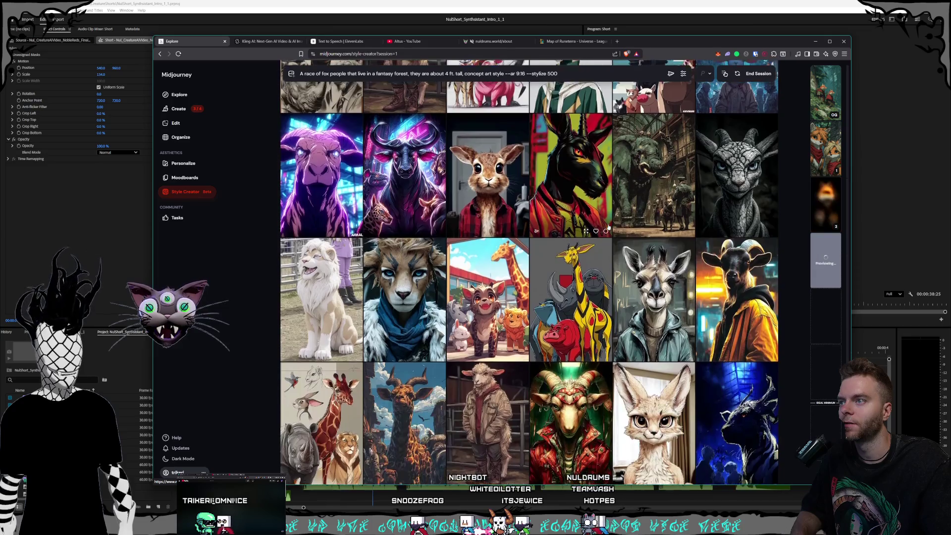
pyautogui.scroll(-3, 606, 228)
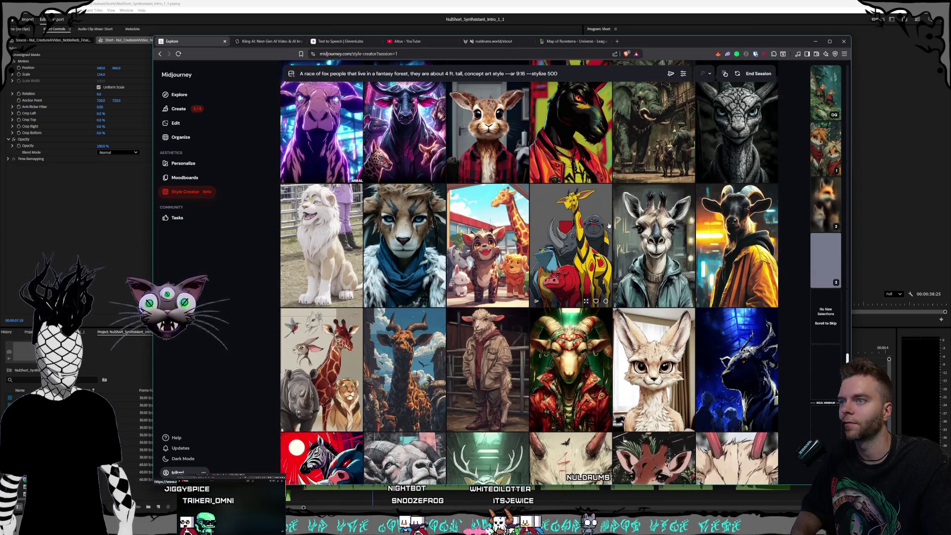
pyautogui.scroll(-3, 605, 216)
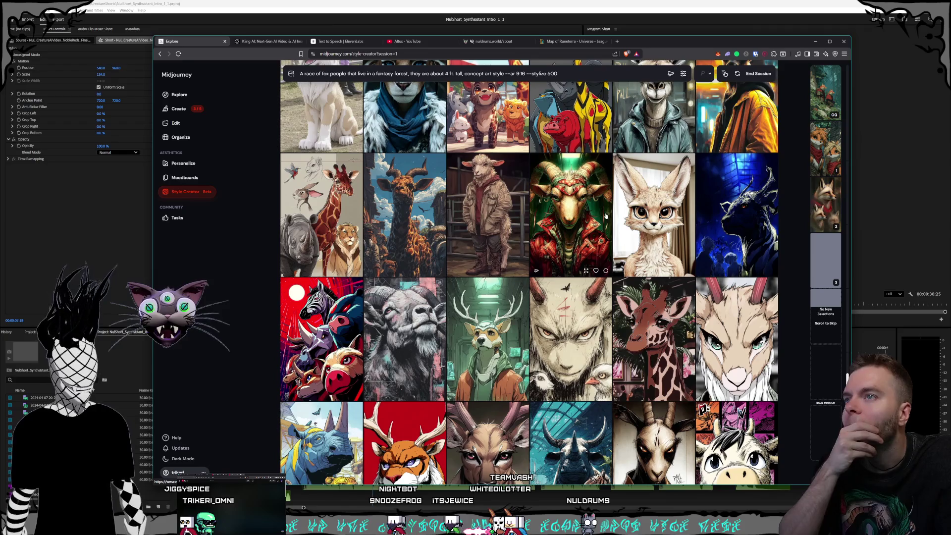
pyautogui.scroll(-2, 605, 216)
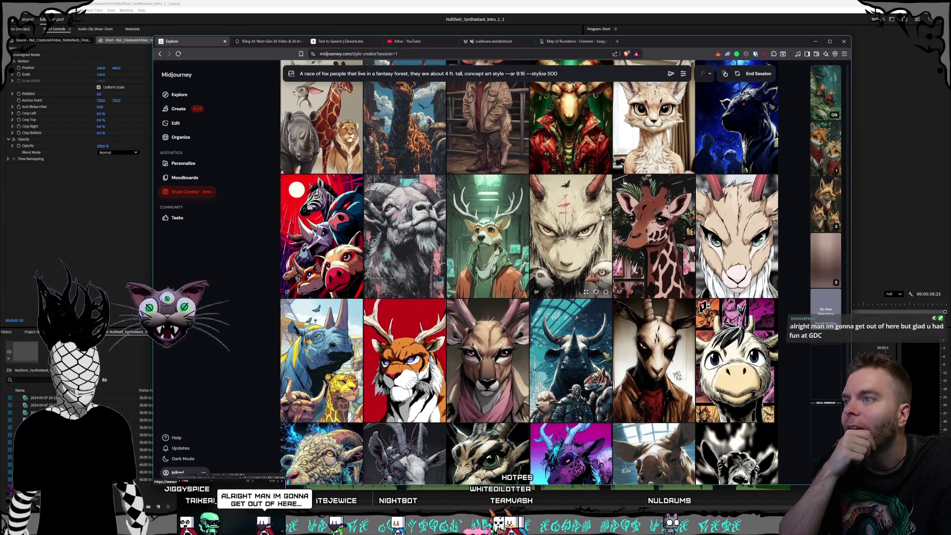
pyautogui.scroll(-1, 602, 216)
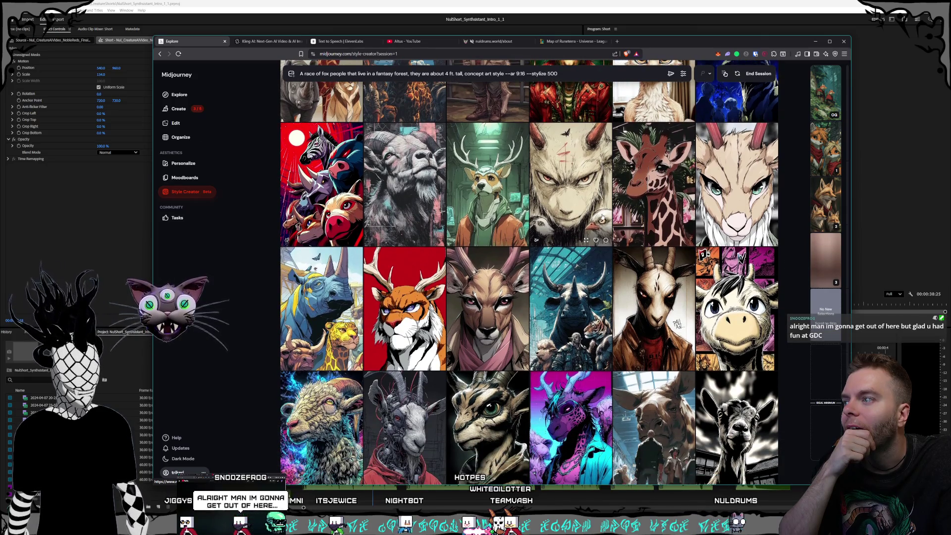
pyautogui.scroll(-2, 602, 216)
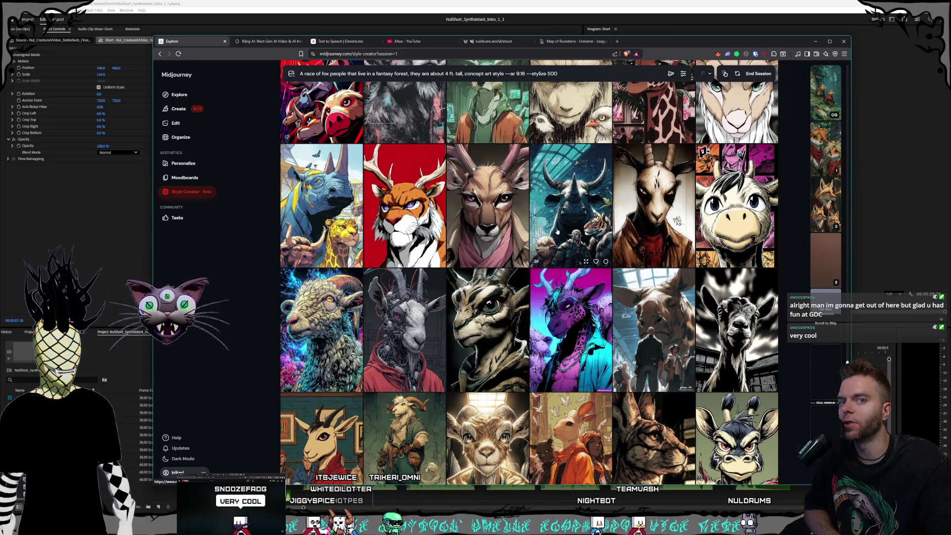
pyautogui.scroll(-1, 588, 273)
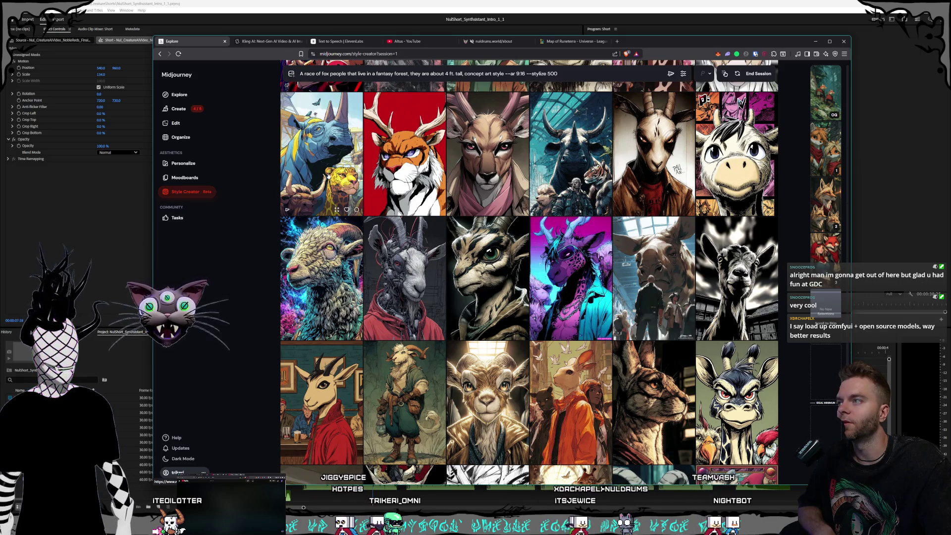
pyautogui.scroll(-3, 564, 235)
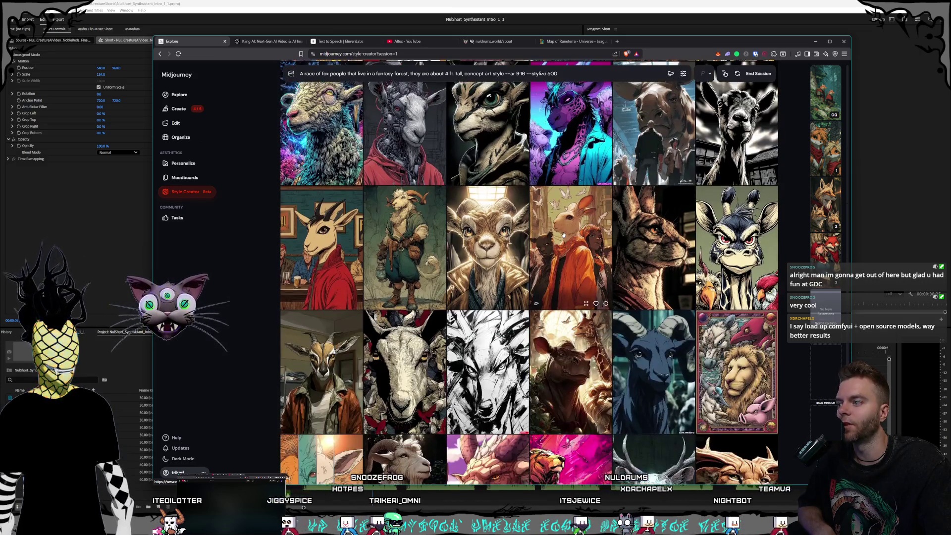
pyautogui.scroll(-2, 562, 233)
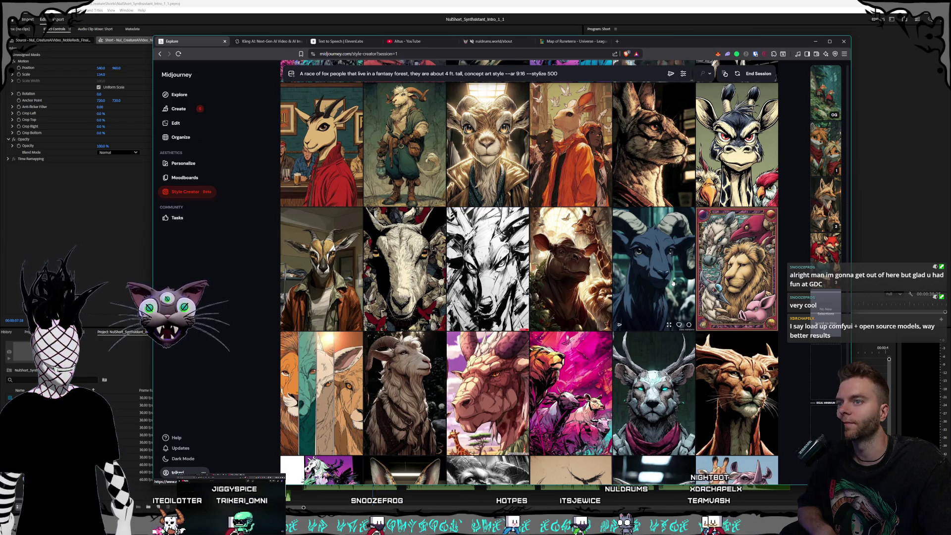
pyautogui.click(617, 266)
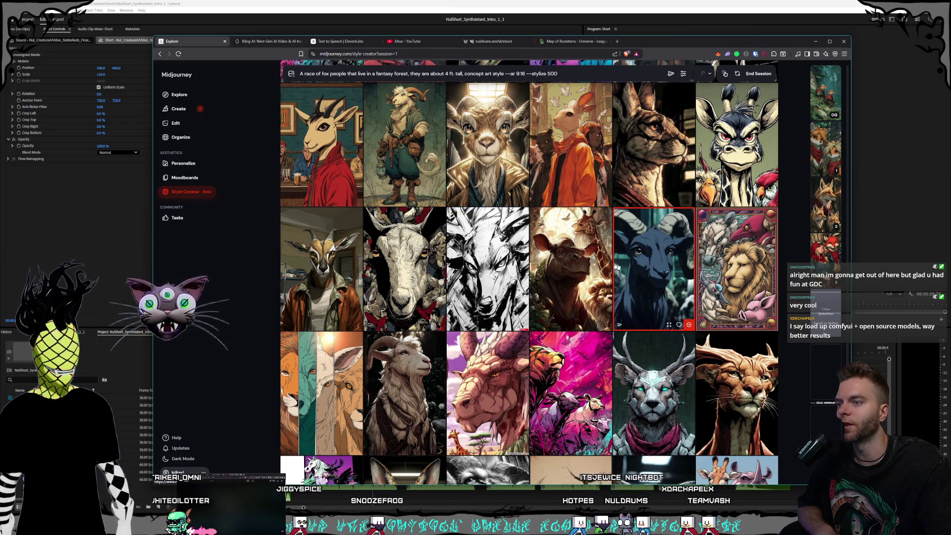
pyautogui.scroll(-3, 617, 267)
pyautogui.scroll(-2, 618, 265)
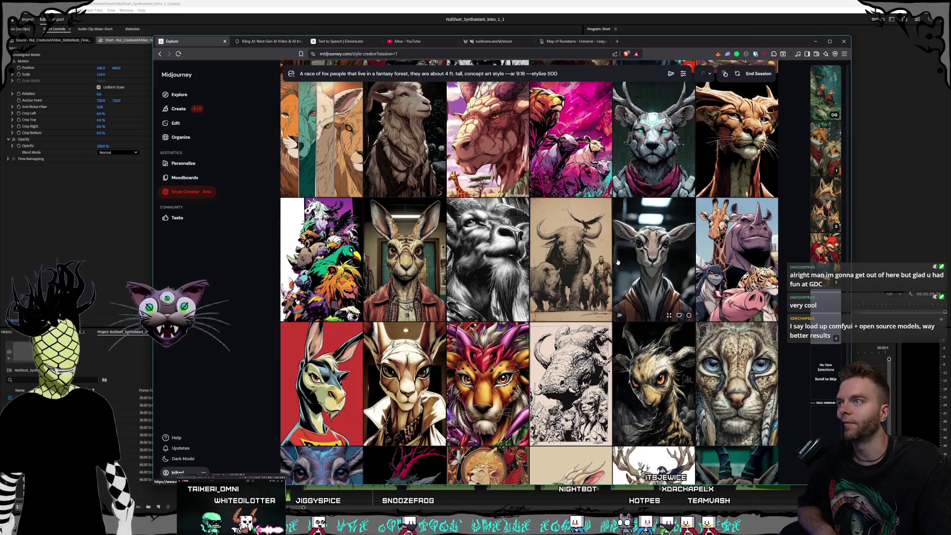
pyautogui.scroll(-2, 617, 262)
pyautogui.moveTo(825, 238)
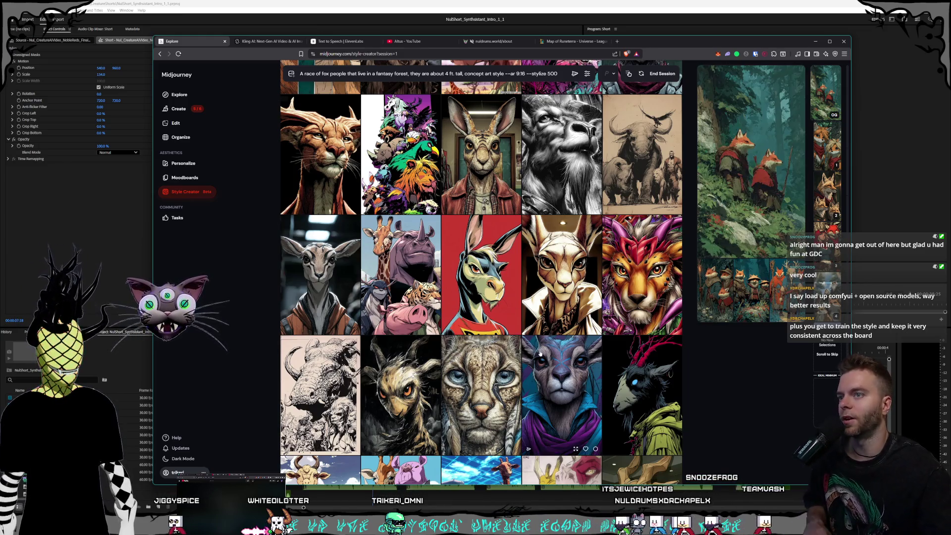
pyautogui.scroll(-3, 548, 155)
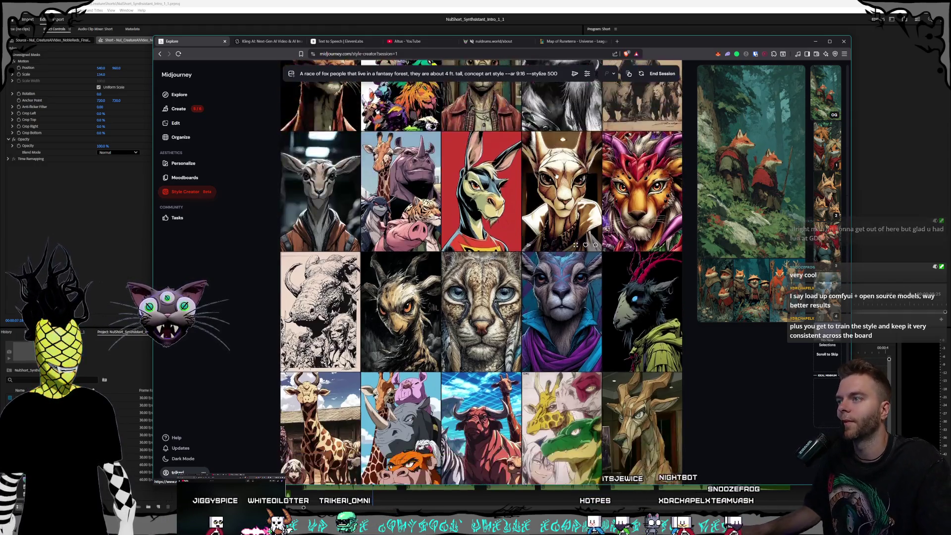
pyautogui.scroll(1, 429, 155)
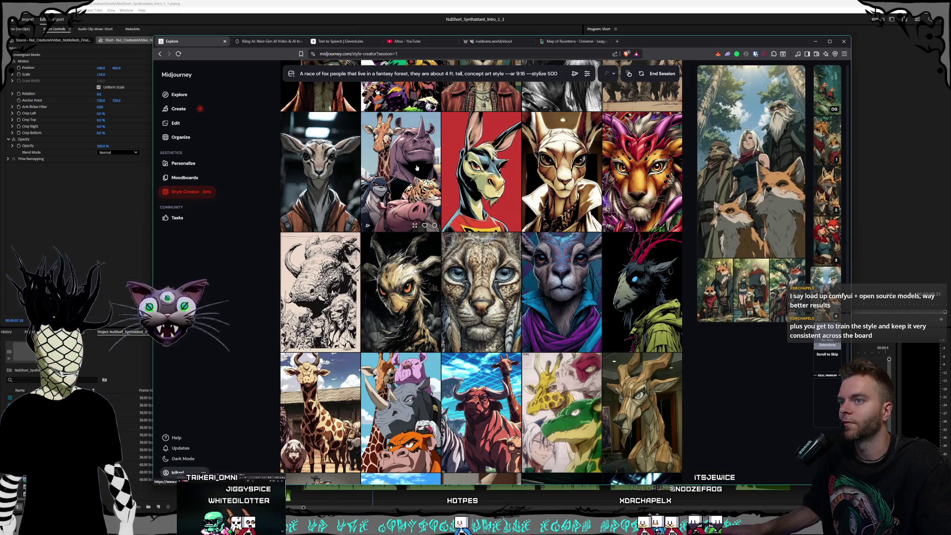
pyautogui.scroll(-10, 551, 197)
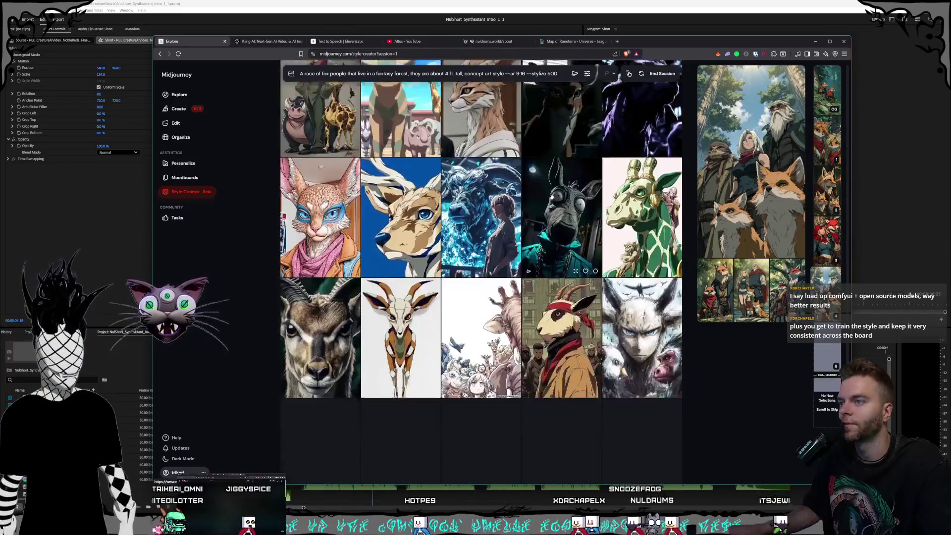
pyautogui.scroll(-2, 551, 198)
pyautogui.scroll(-2, 551, 196)
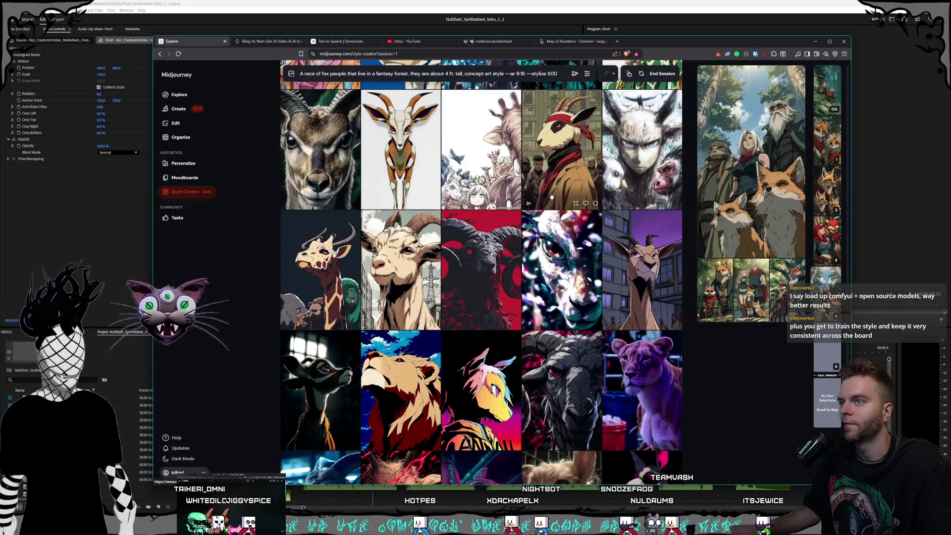
pyautogui.scroll(-2, 551, 196)
pyautogui.scroll(-3, 551, 196)
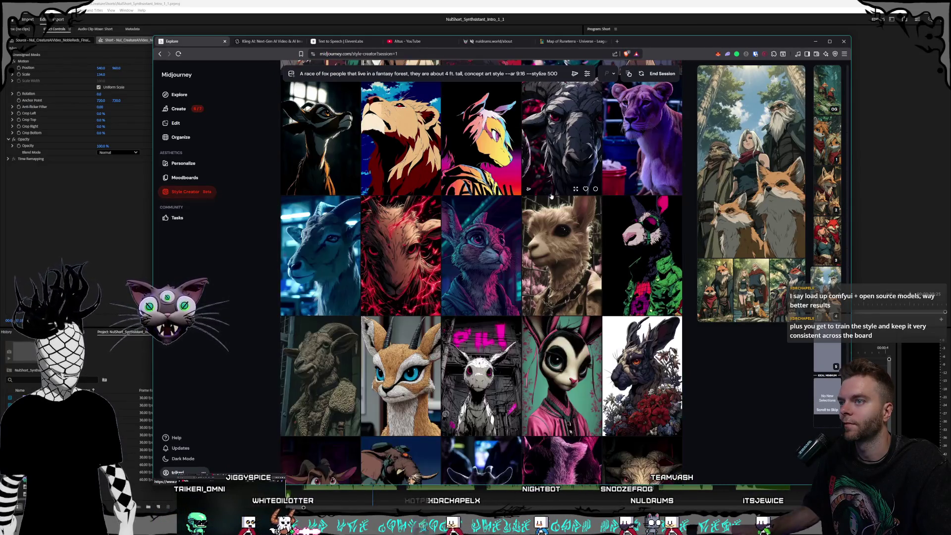
pyautogui.scroll(-3, 551, 197)
pyautogui.scroll(-1, 552, 196)
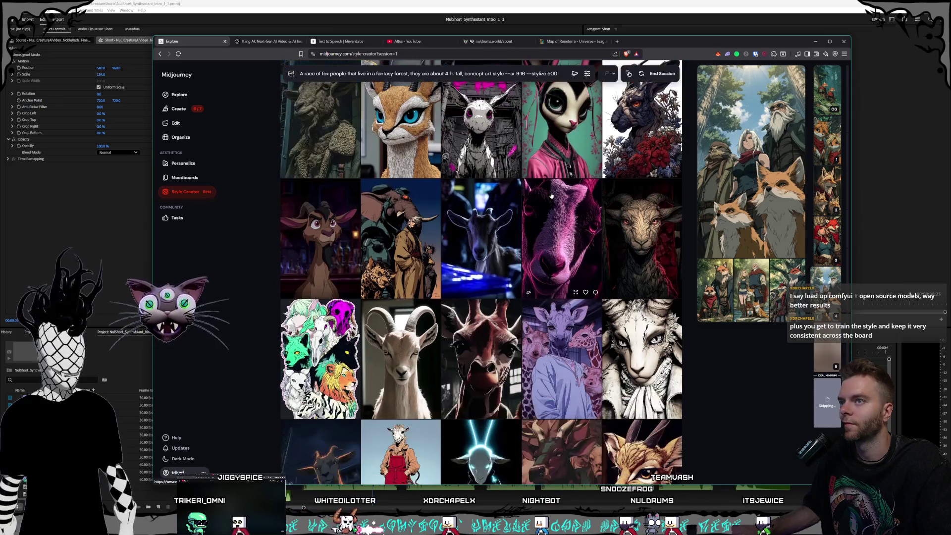
pyautogui.click(619, 188)
pyautogui.scroll(-8, 510, 186)
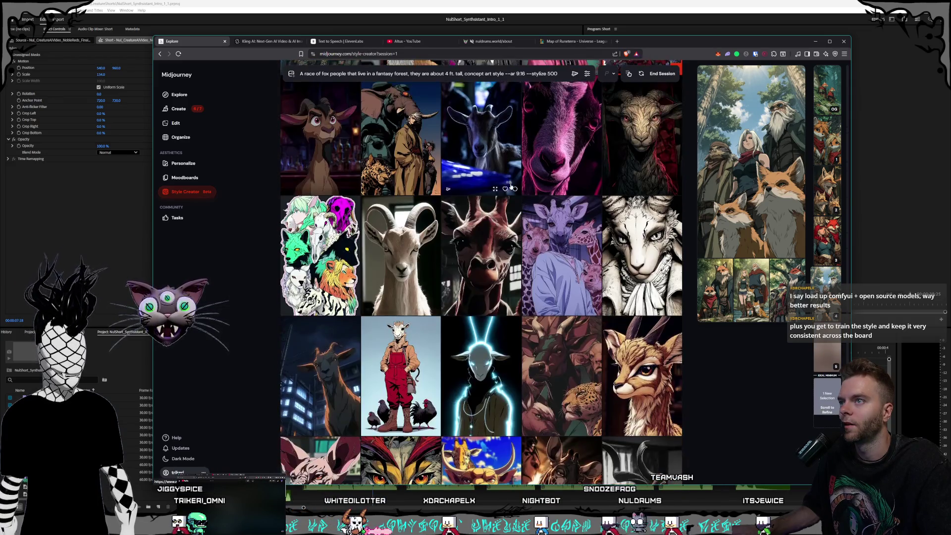
pyautogui.scroll(-5, 510, 186)
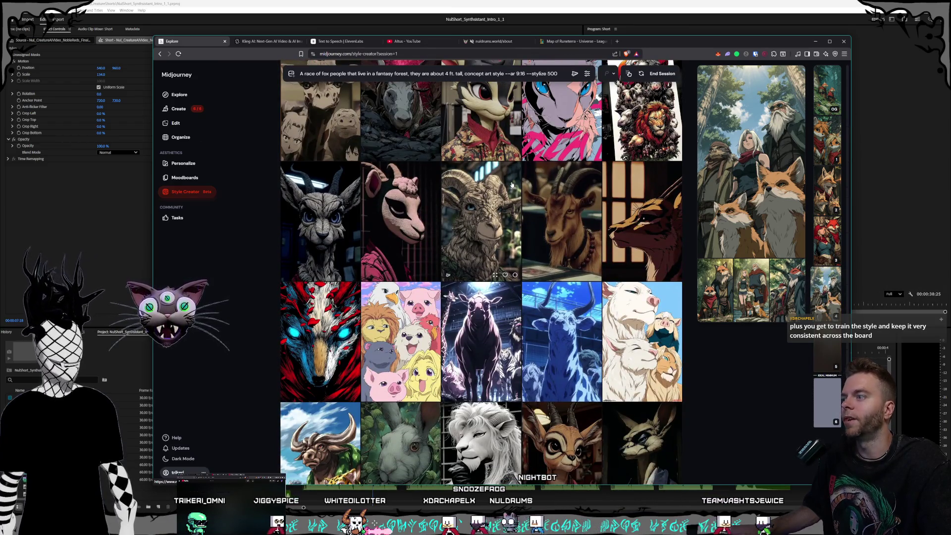
pyautogui.scroll(-1, 511, 185)
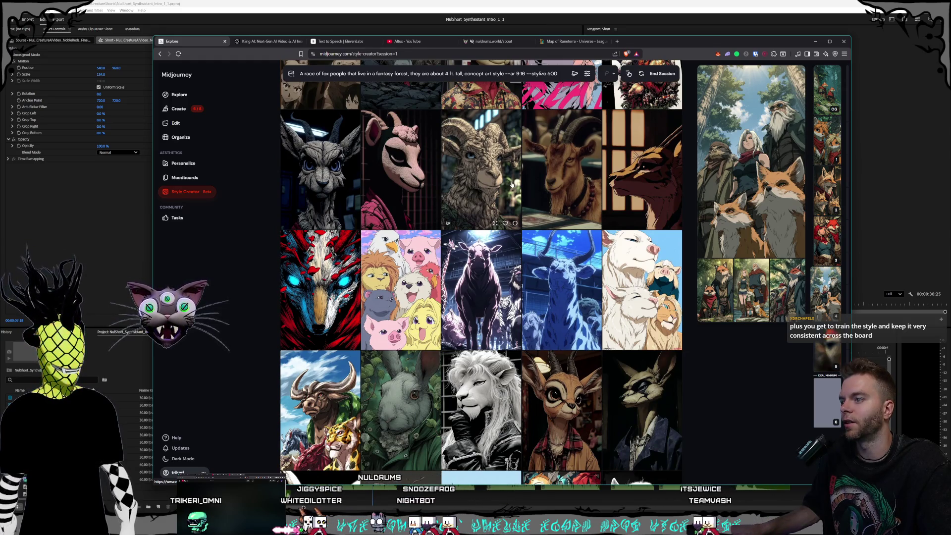
pyautogui.scroll(-2, 512, 184)
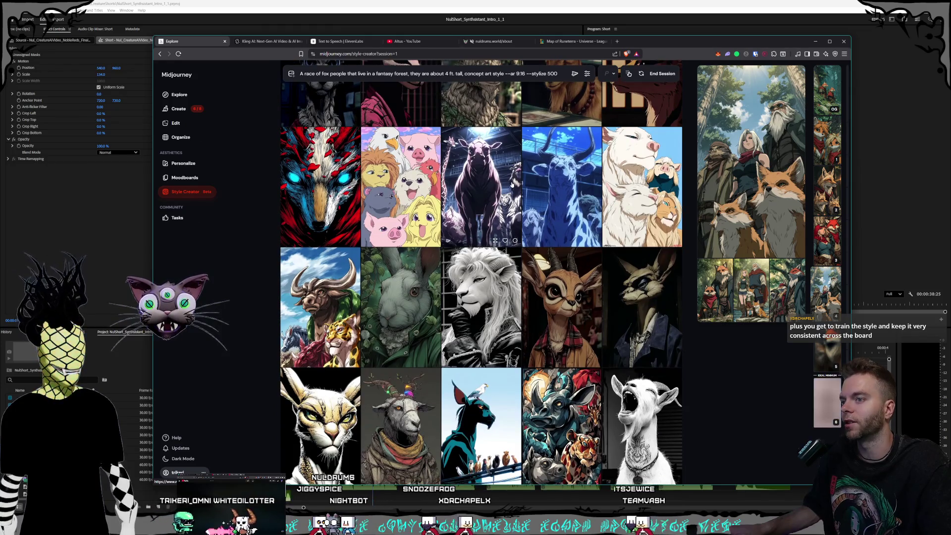
pyautogui.scroll(-1, 511, 185)
pyautogui.scroll(1, 512, 185)
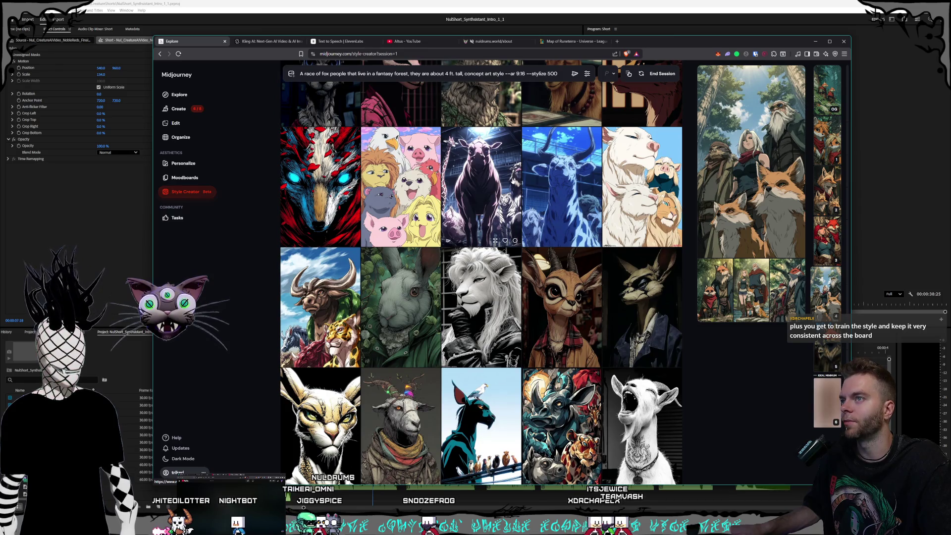
pyautogui.scroll(-1, 518, 176)
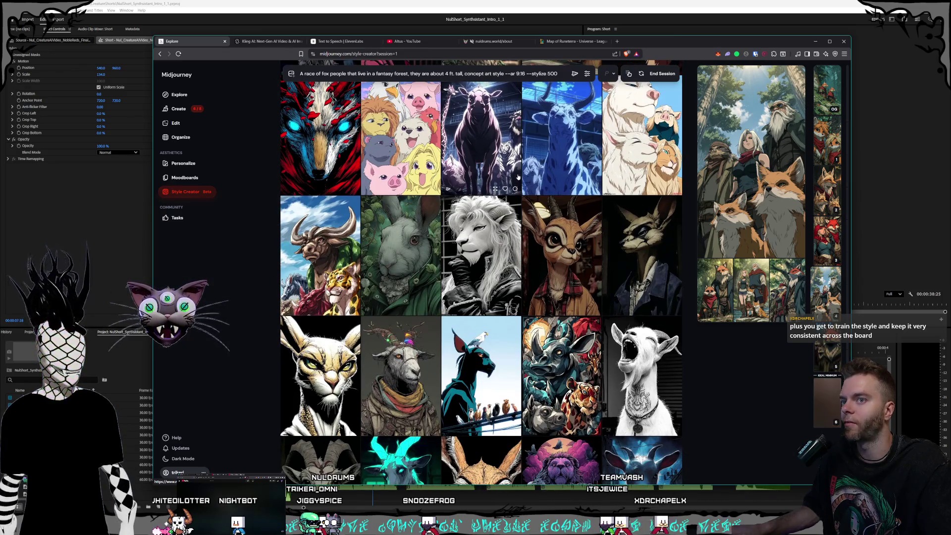
pyautogui.scroll(1, 519, 176)
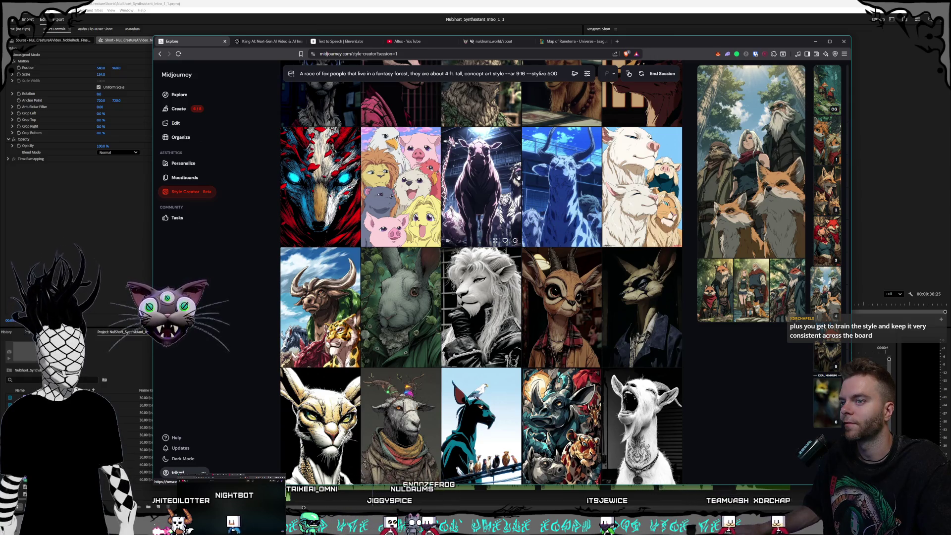
# - Preview the darker fox-people generation from the right-hand strip and scroll through more style candidates
pyautogui.click(829, 353)
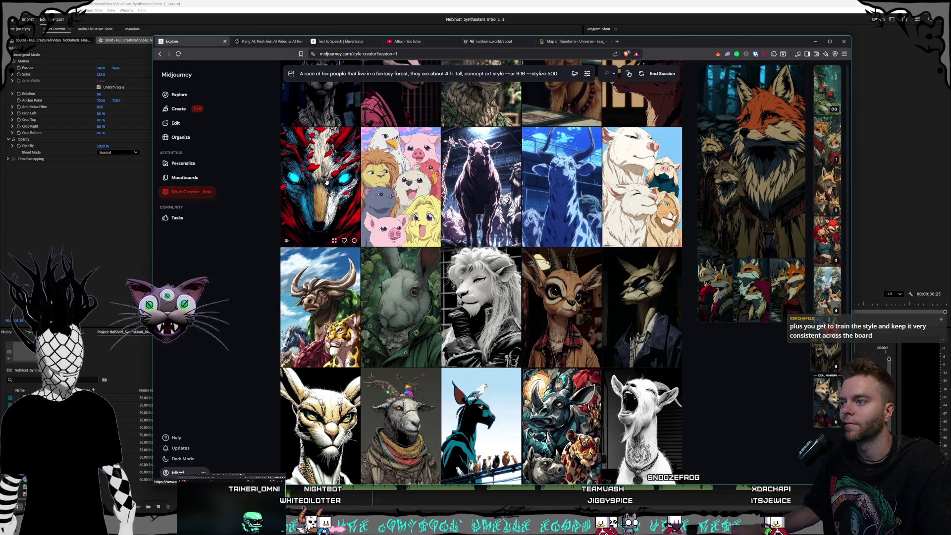
pyautogui.scroll(-2, 388, 192)
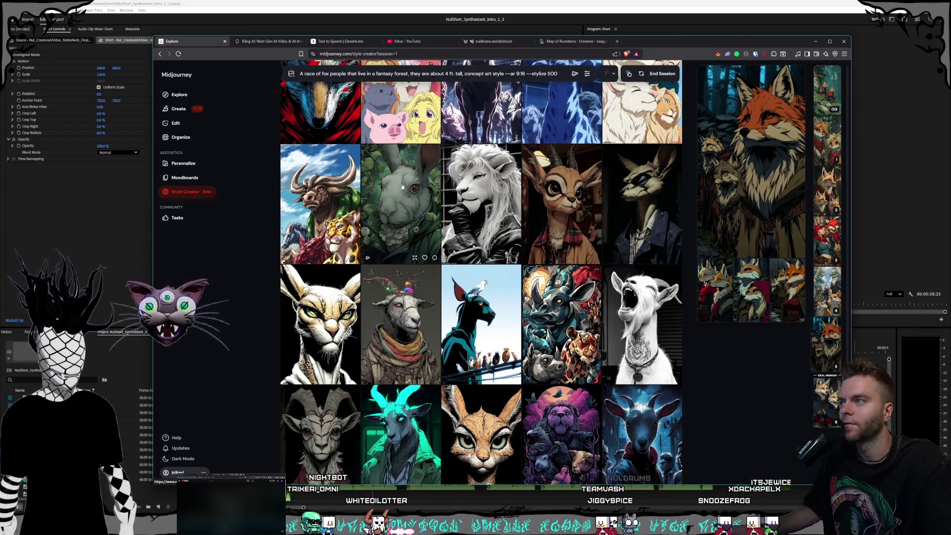
pyautogui.scroll(-2, 402, 187)
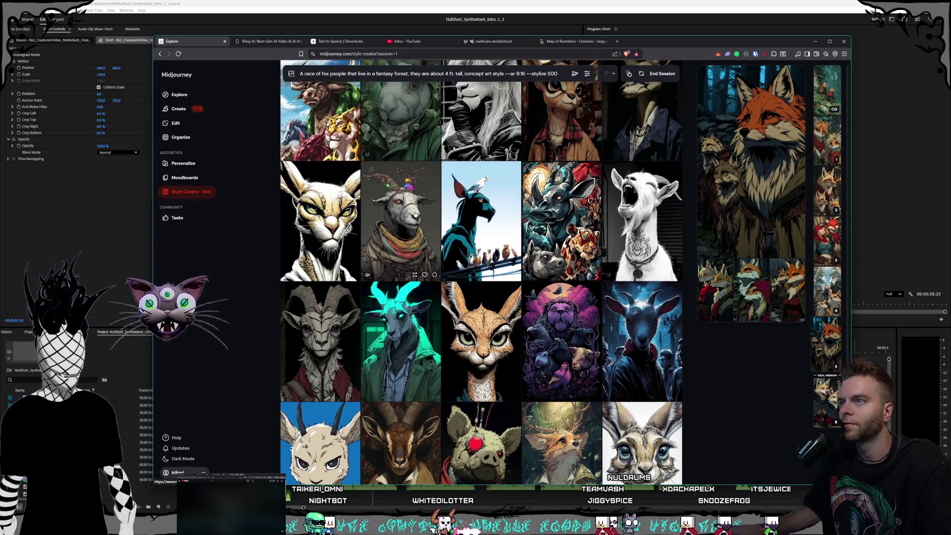
pyautogui.scroll(-2, 414, 213)
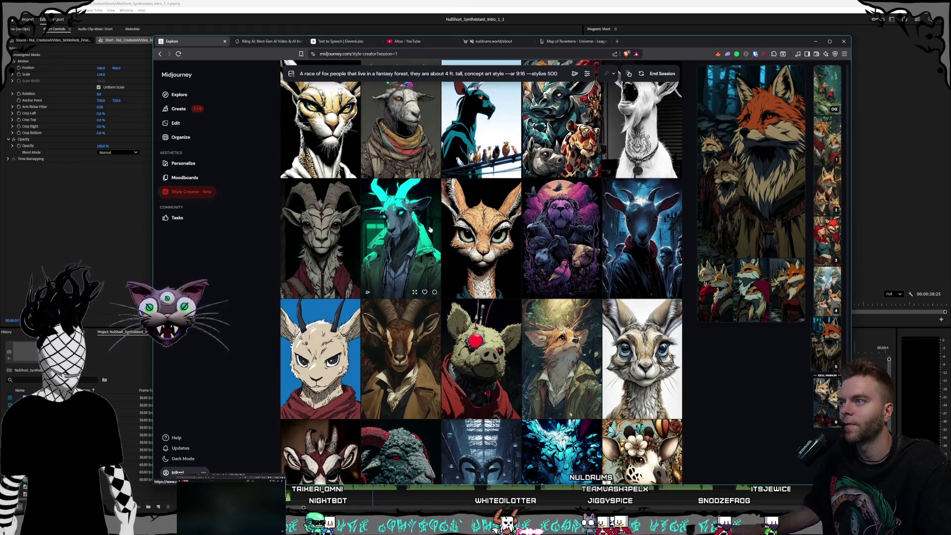
pyautogui.scroll(-2, 446, 227)
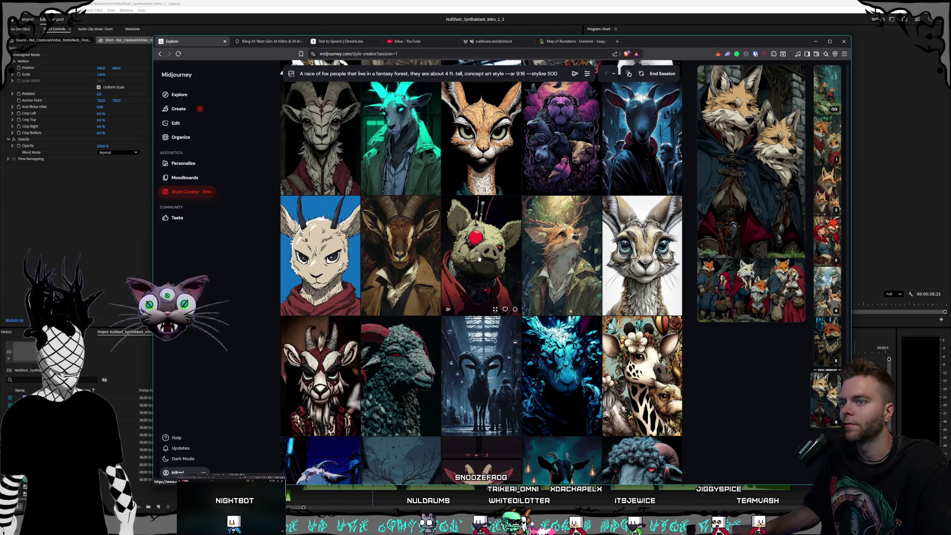
pyautogui.scroll(-7, 479, 258)
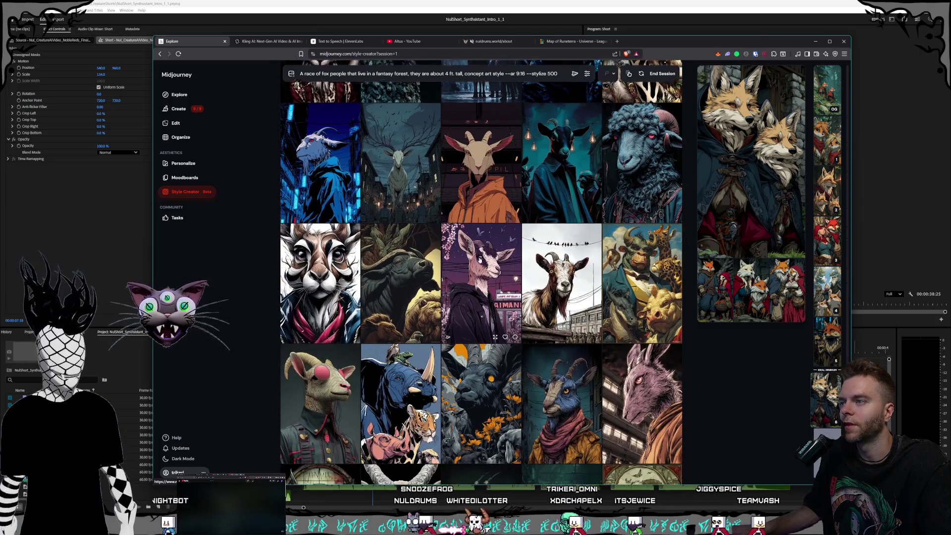
pyautogui.scroll(-3, 480, 260)
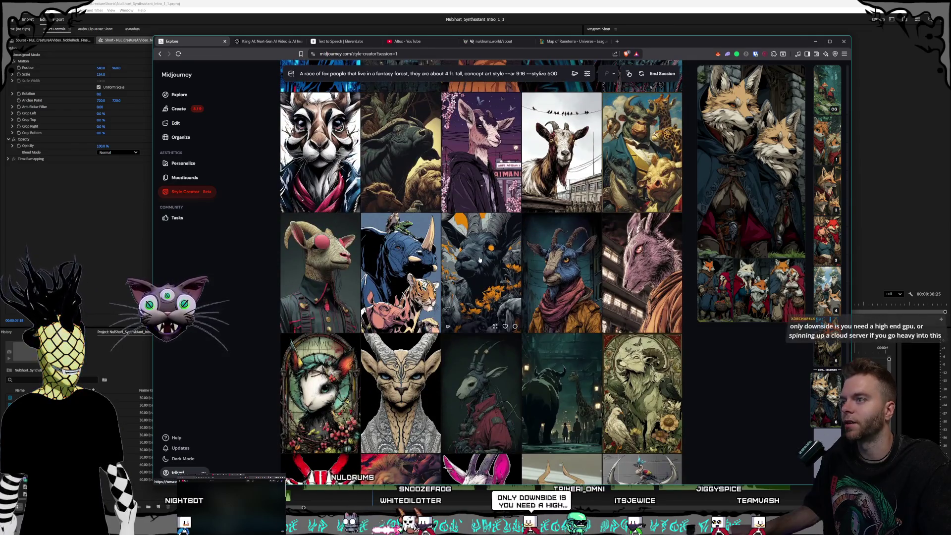
pyautogui.scroll(-3, 479, 260)
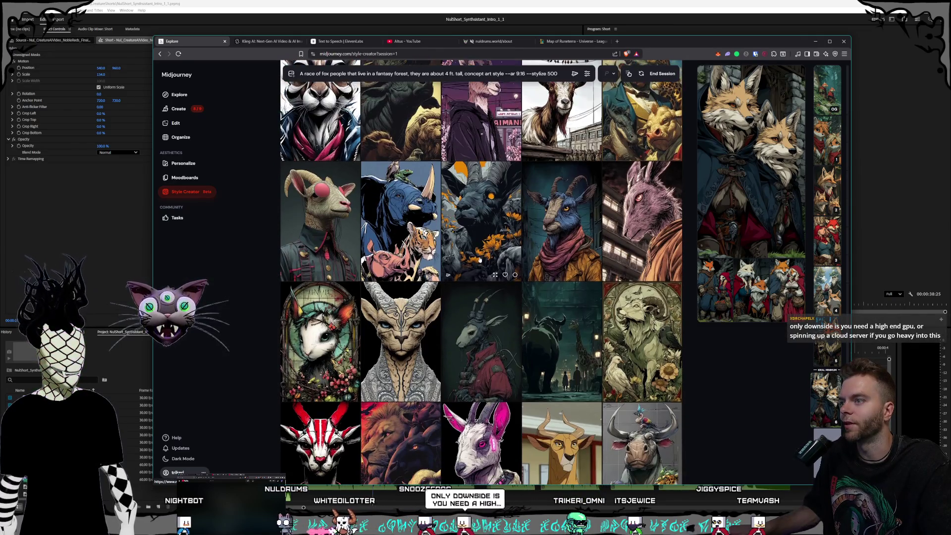
pyautogui.scroll(-1, 479, 260)
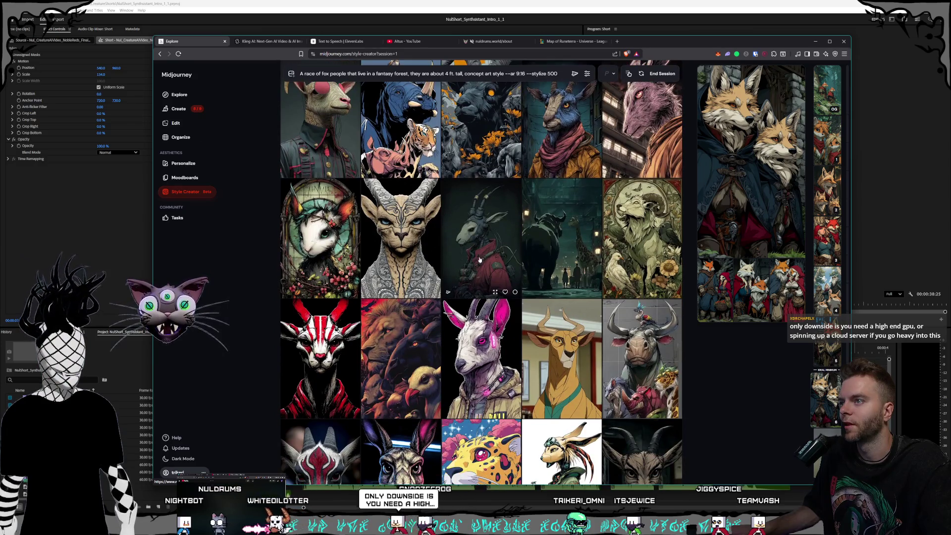
pyautogui.scroll(-2, 480, 259)
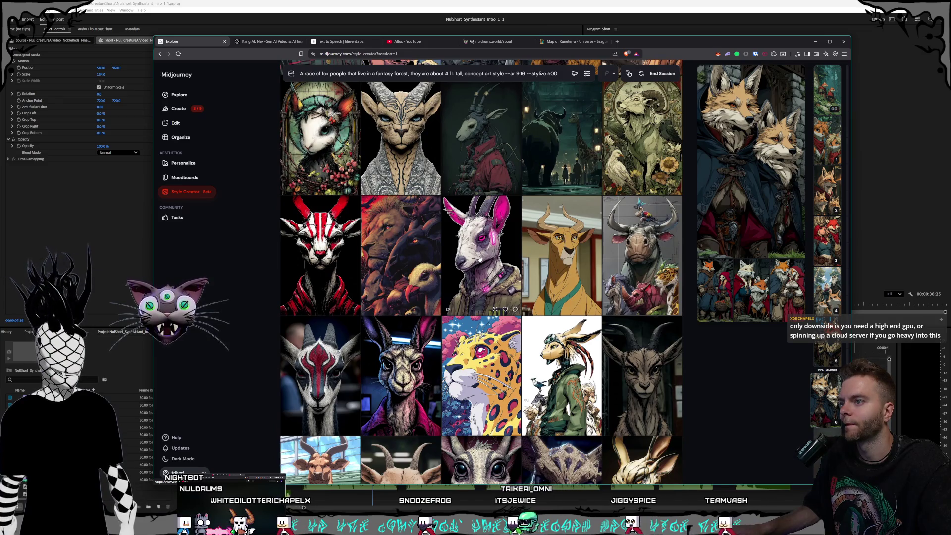
pyautogui.scroll(-2, 480, 259)
pyautogui.scroll(-1, 480, 258)
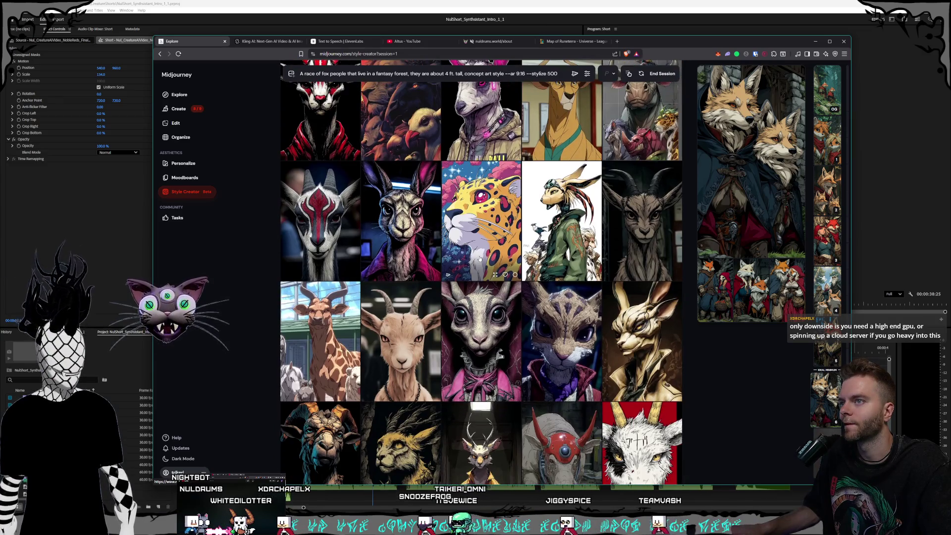
pyautogui.scroll(-2, 476, 255)
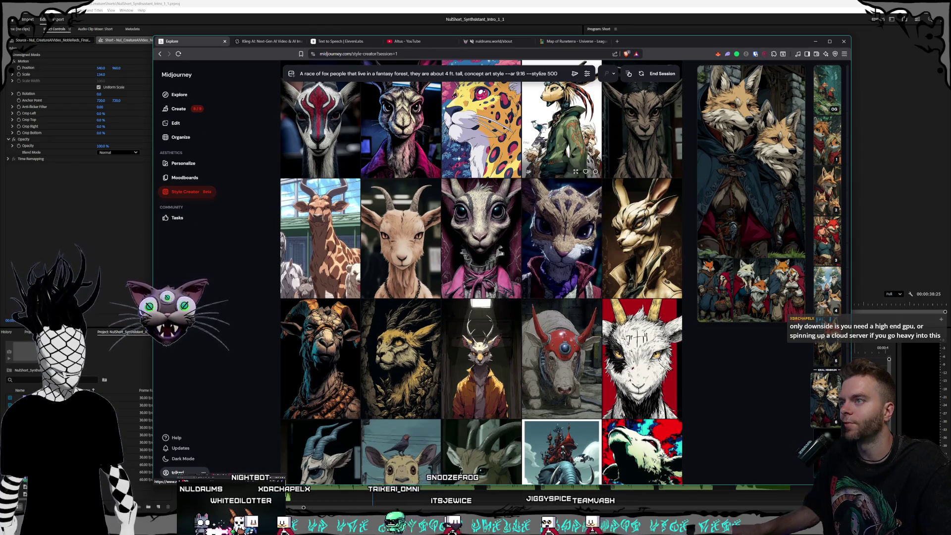
pyautogui.scroll(-1, 458, 181)
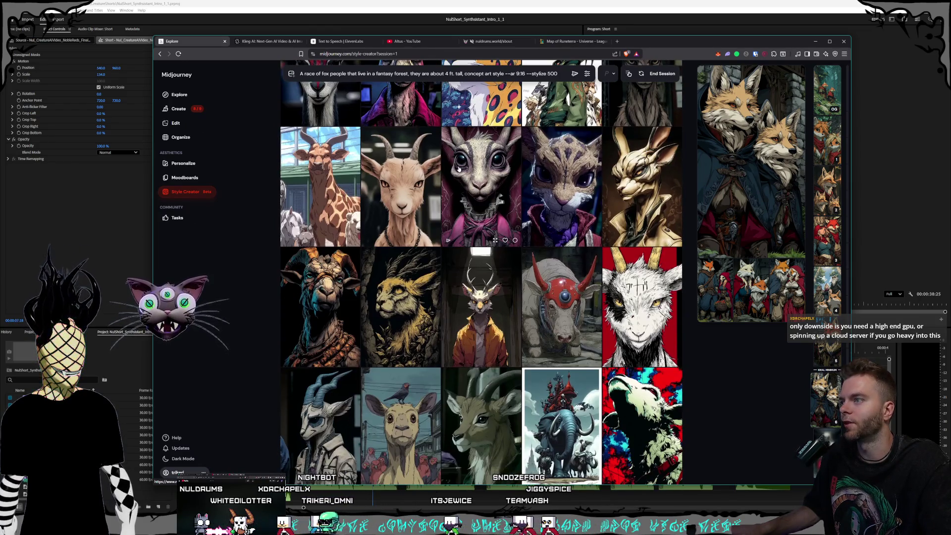
pyautogui.scroll(-1, 456, 185)
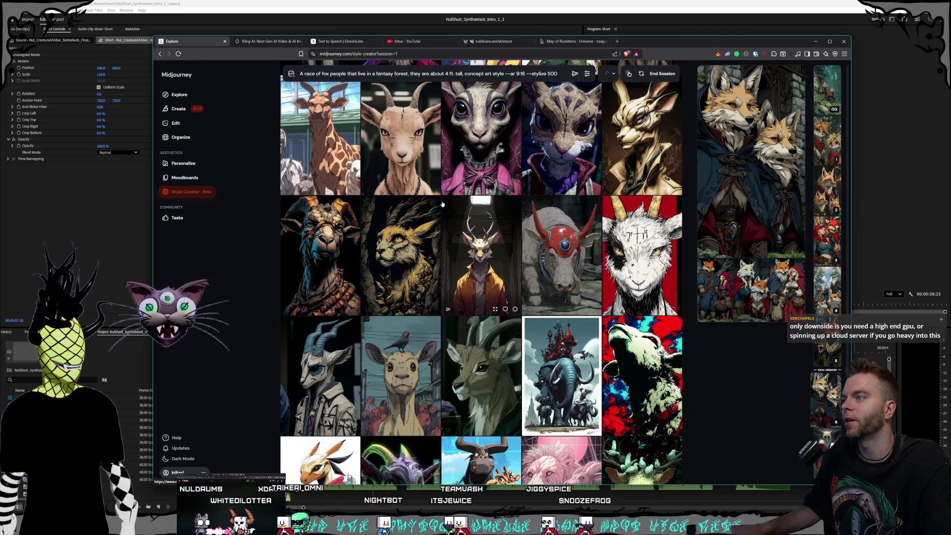
pyautogui.scroll(-1, 434, 194)
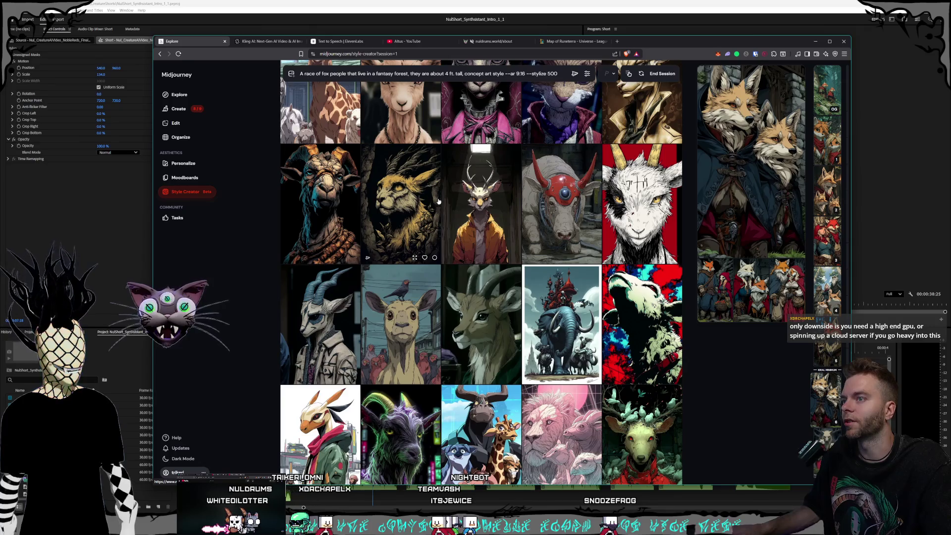
pyautogui.scroll(-2, 439, 200)
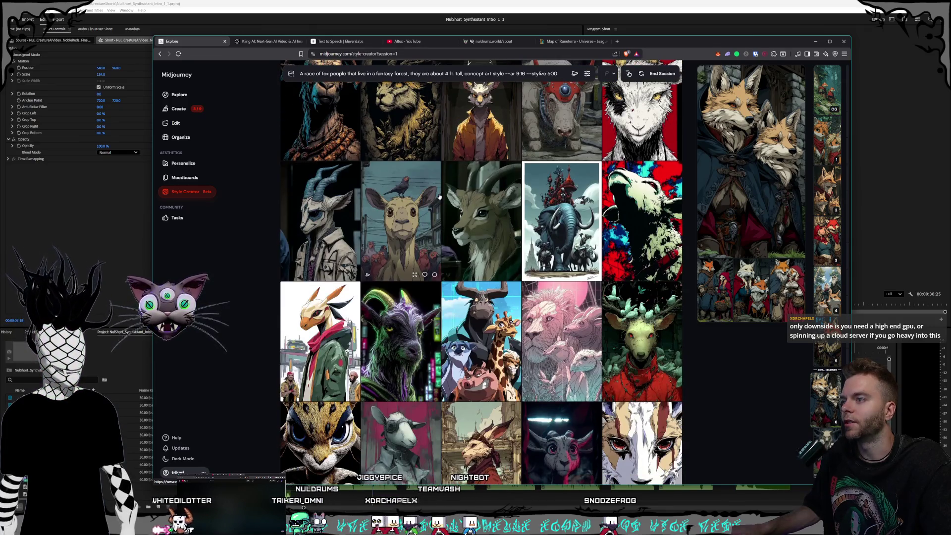
pyautogui.scroll(-3, 439, 196)
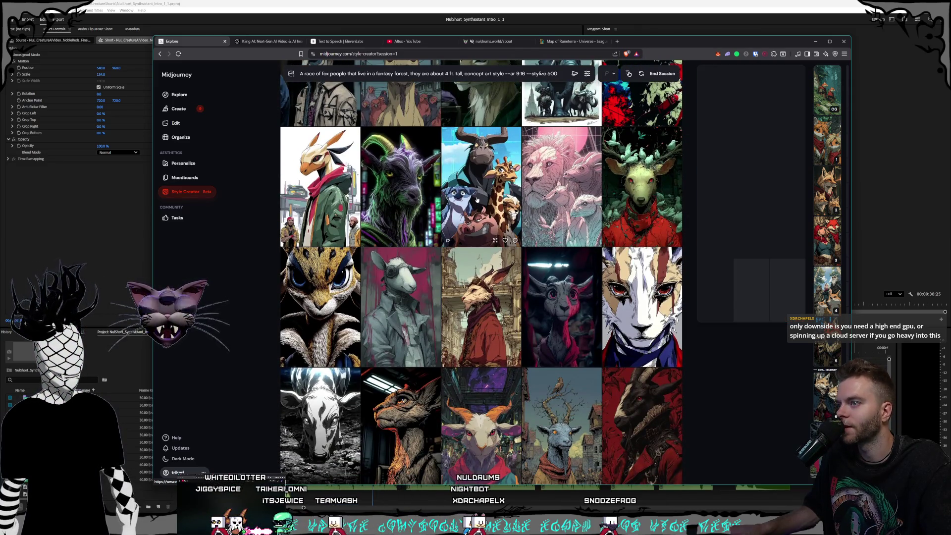
pyautogui.scroll(-1, 477, 199)
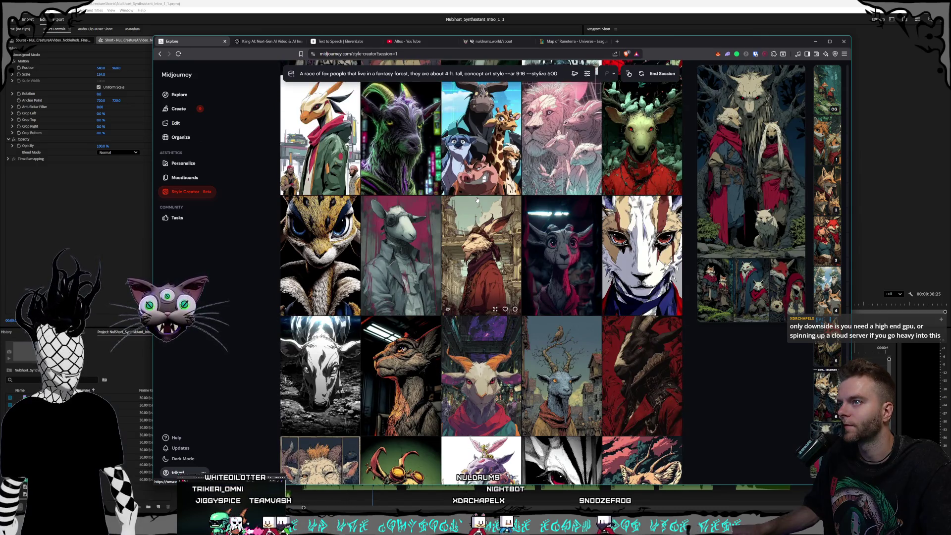
pyautogui.scroll(-1, 477, 200)
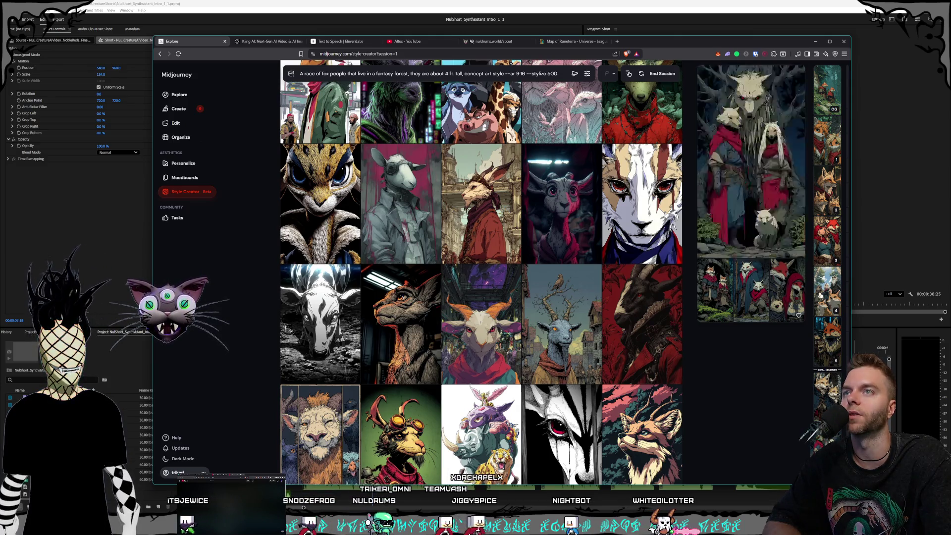
# - Preview the white wolves generation and scroll further down the style candidate grid
pyautogui.scroll(-1, 780, 286)
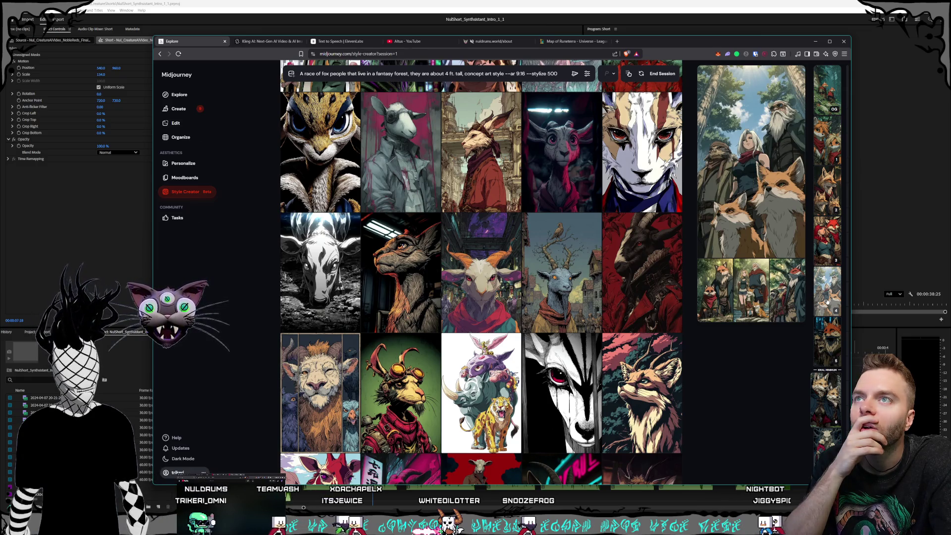
pyautogui.scroll(-2, 827, 301)
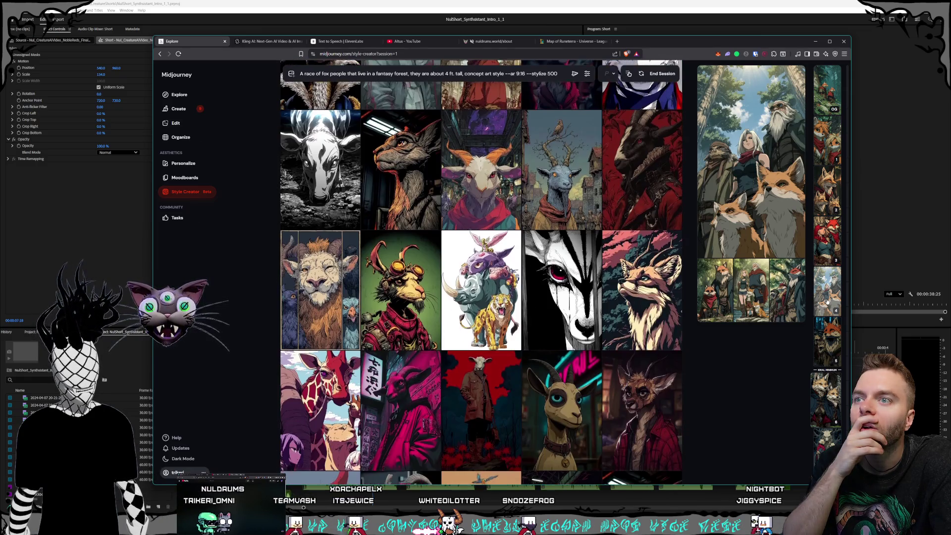
pyautogui.click(829, 421)
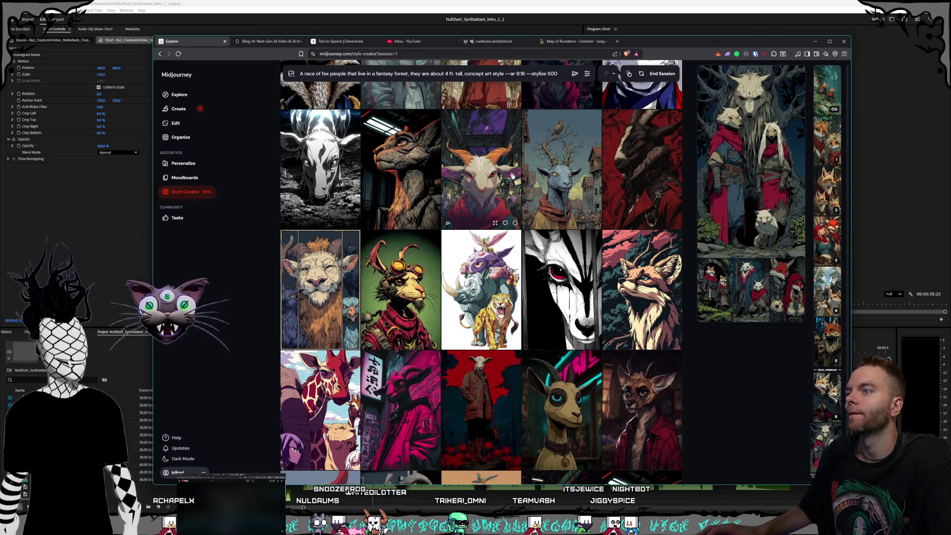
pyautogui.scroll(-1, 523, 192)
pyautogui.scroll(-1, 534, 194)
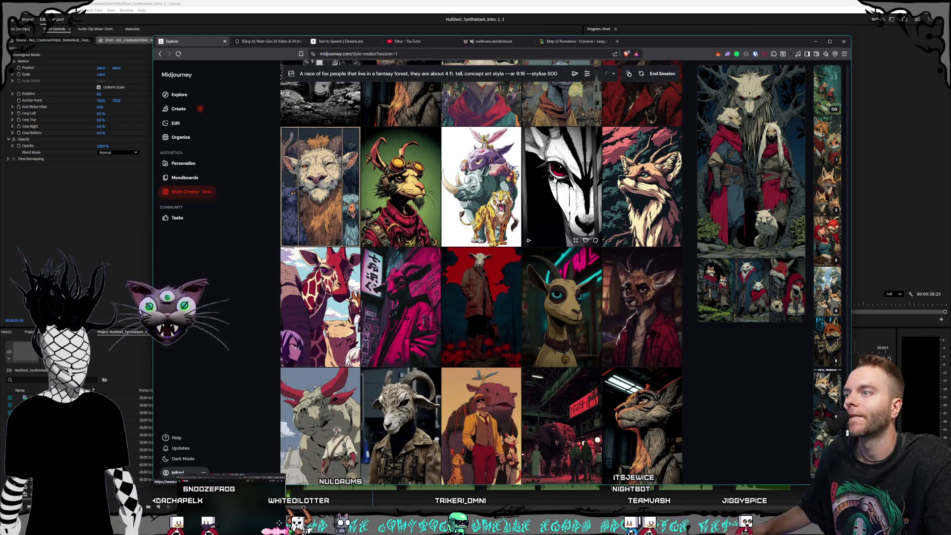
pyautogui.scroll(-1, 575, 198)
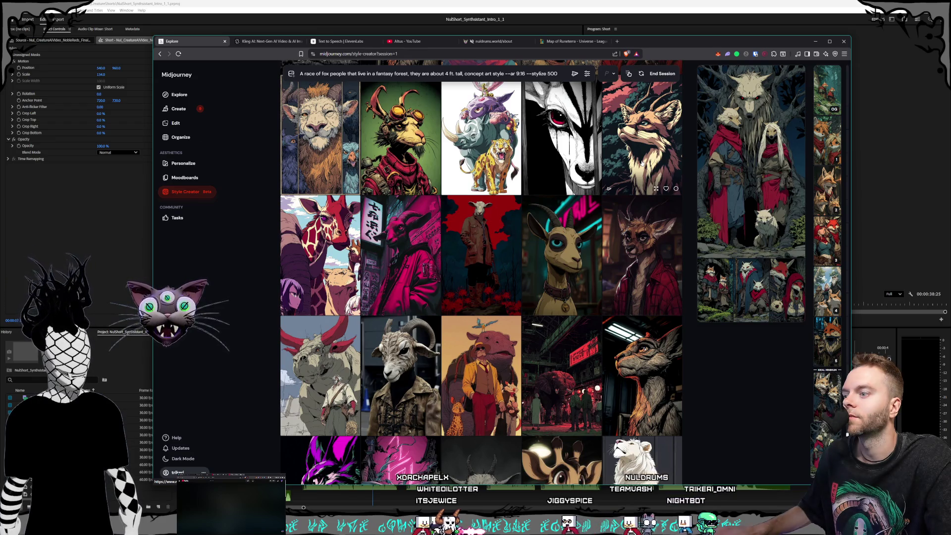
pyautogui.scroll(-5, 562, 238)
pyautogui.scroll(-6, 588, 192)
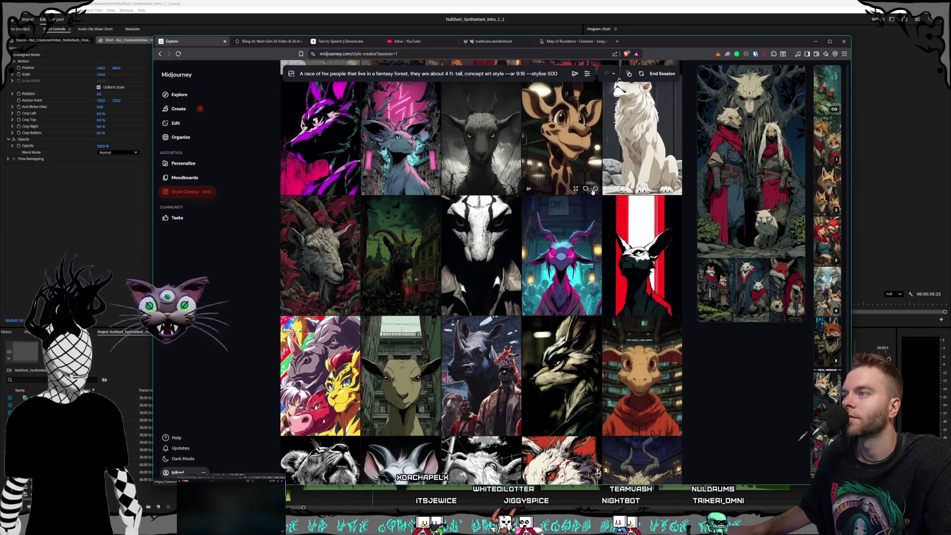
pyautogui.scroll(-1, 594, 191)
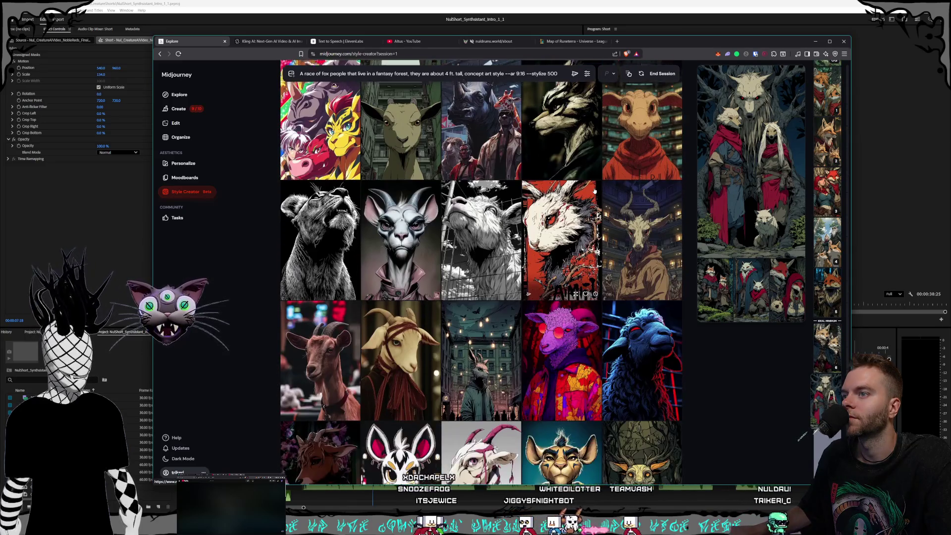
pyautogui.scroll(-2, 594, 190)
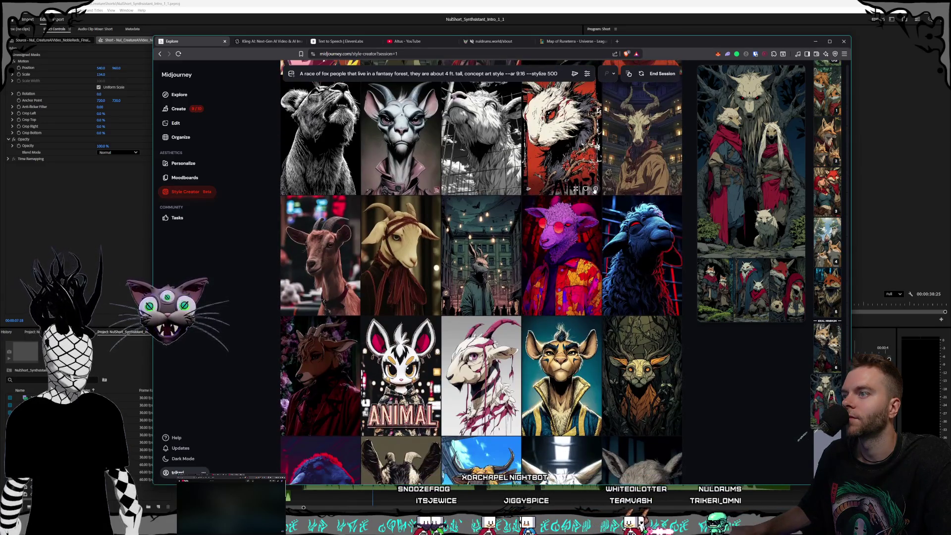
pyautogui.scroll(-1, 594, 191)
pyautogui.scroll(-2, 595, 191)
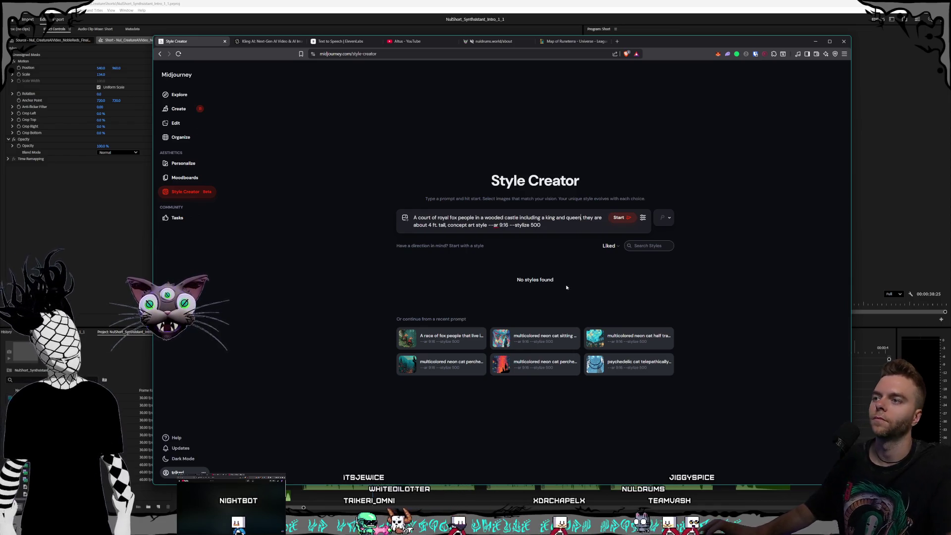
# - Start a style session from the royal fox court prompt including a king and queen
pyautogui.click(615, 221)
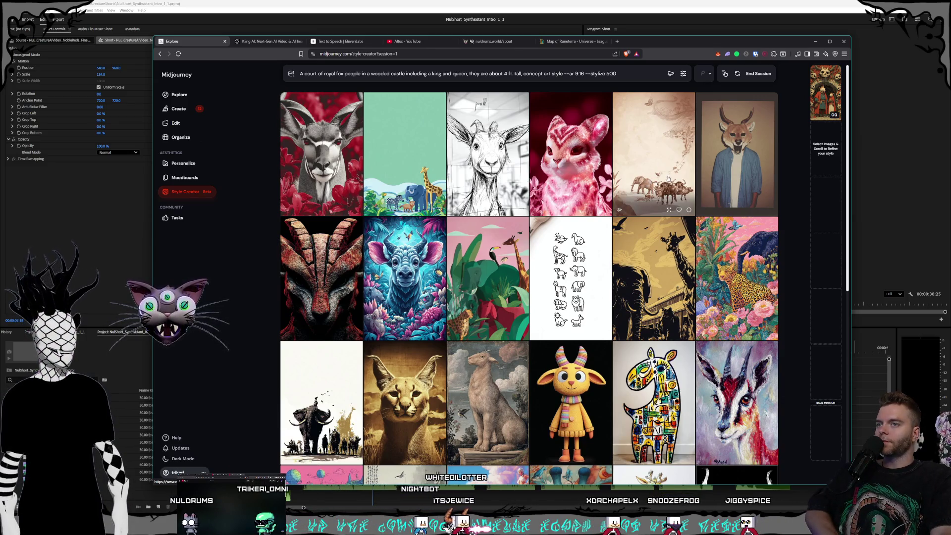
# - Scroll past the royal court candidates unpicked until a magenta bull, golden-maned beast and white wolf load
pyautogui.scroll(-1, 668, 180)
pyautogui.scroll(-3, 667, 180)
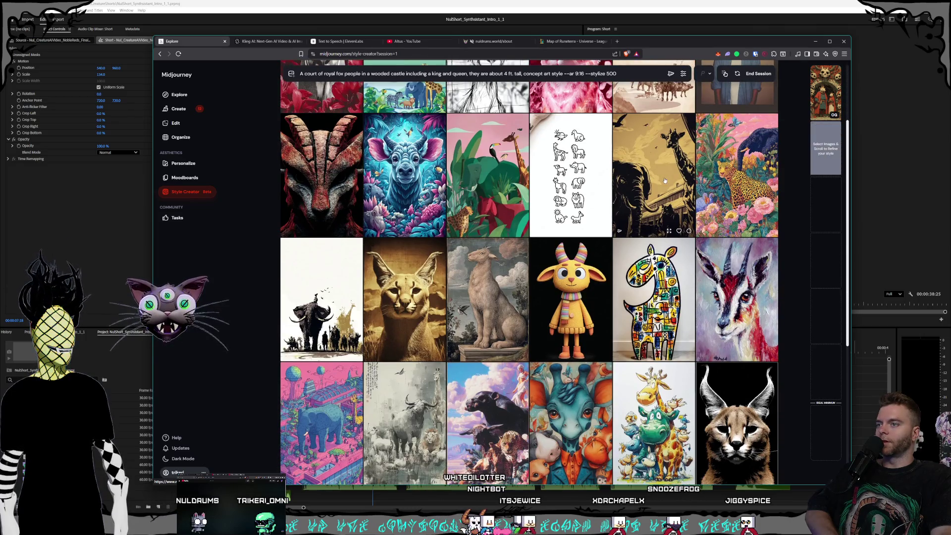
pyautogui.scroll(-1, 668, 180)
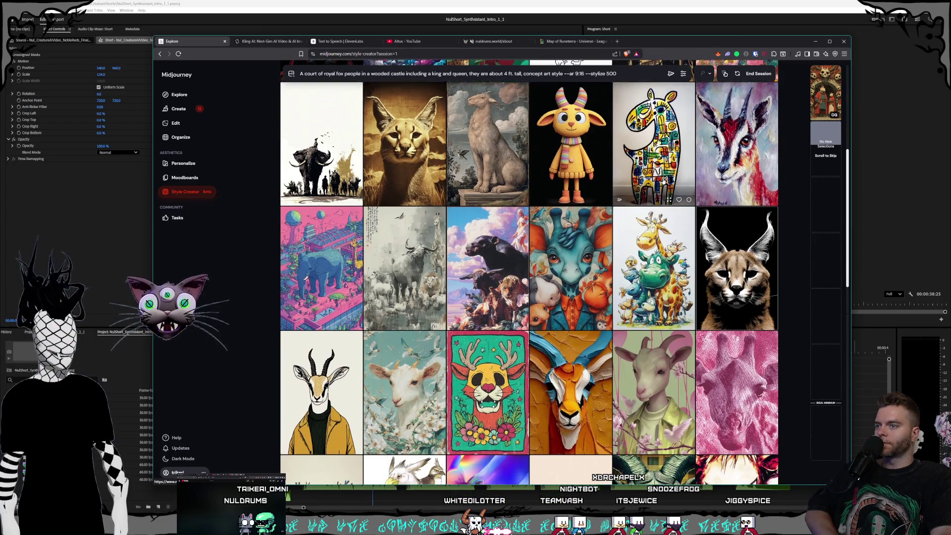
pyautogui.scroll(-1, 668, 180)
pyautogui.scroll(-1, 662, 181)
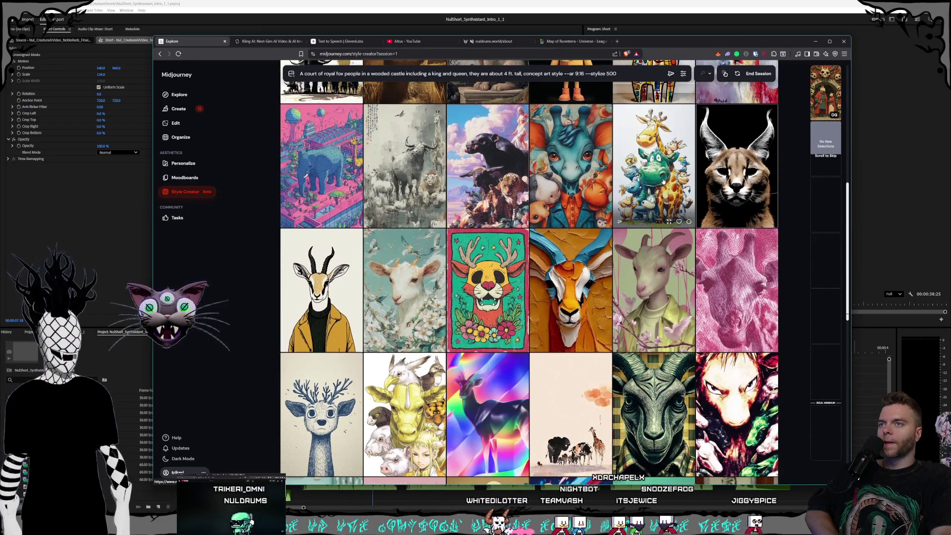
pyautogui.scroll(-3, 656, 183)
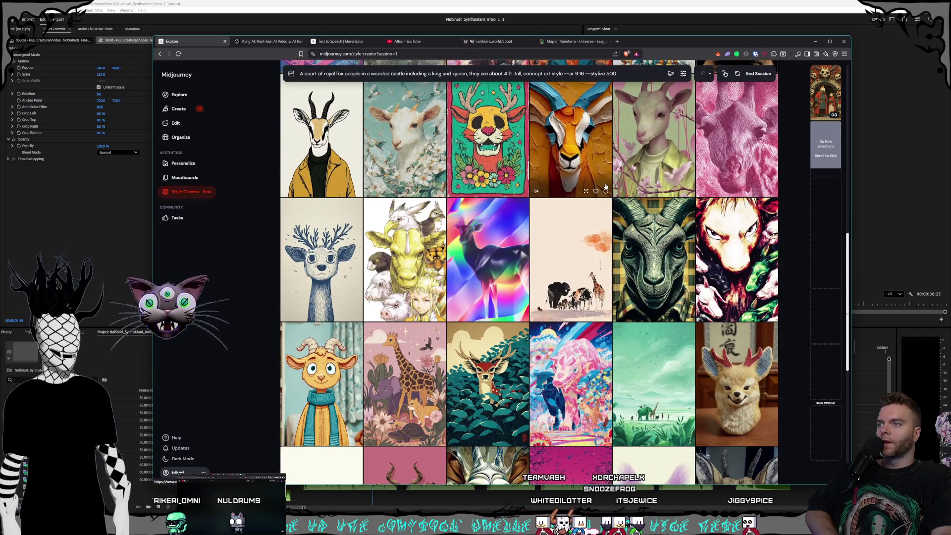
pyautogui.scroll(-1, 606, 187)
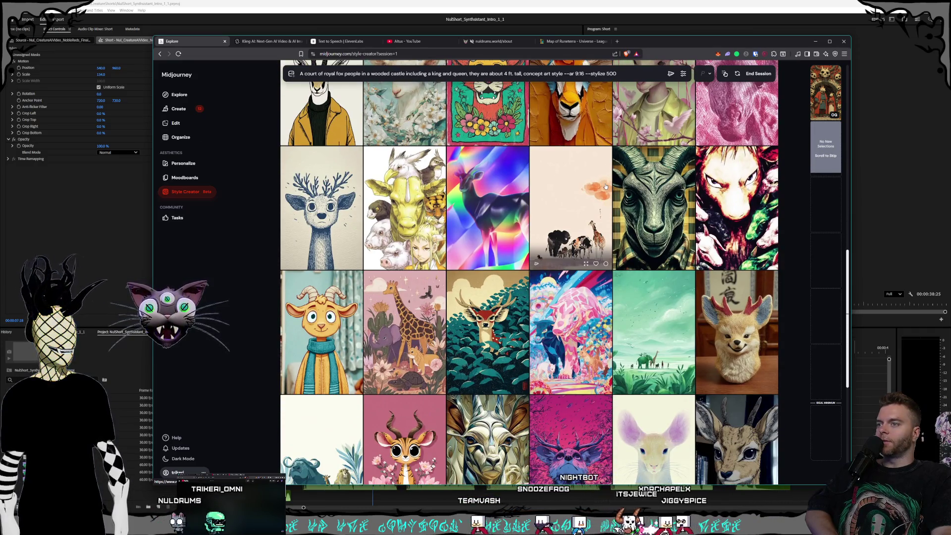
pyautogui.scroll(-2, 605, 186)
pyautogui.scroll(-1, 605, 187)
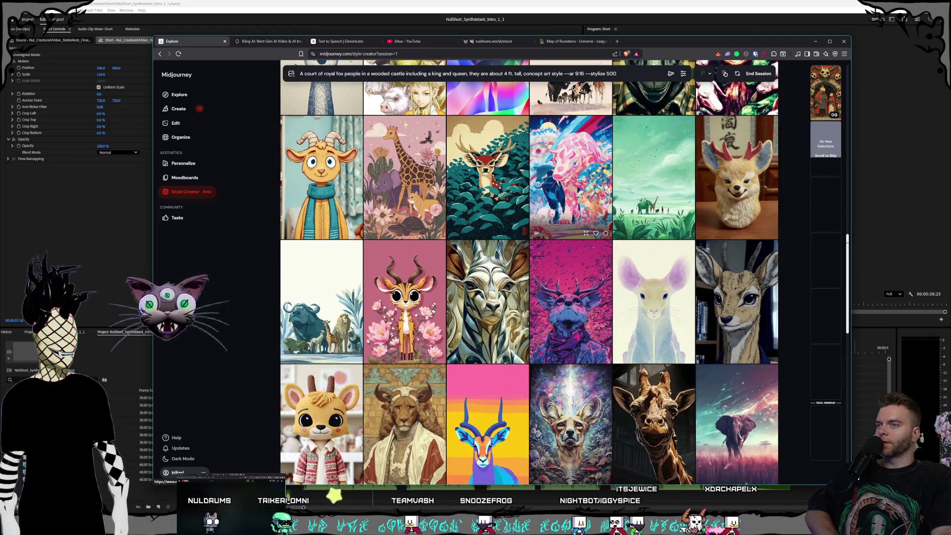
pyautogui.scroll(-2, 606, 187)
pyautogui.scroll(-2, 606, 186)
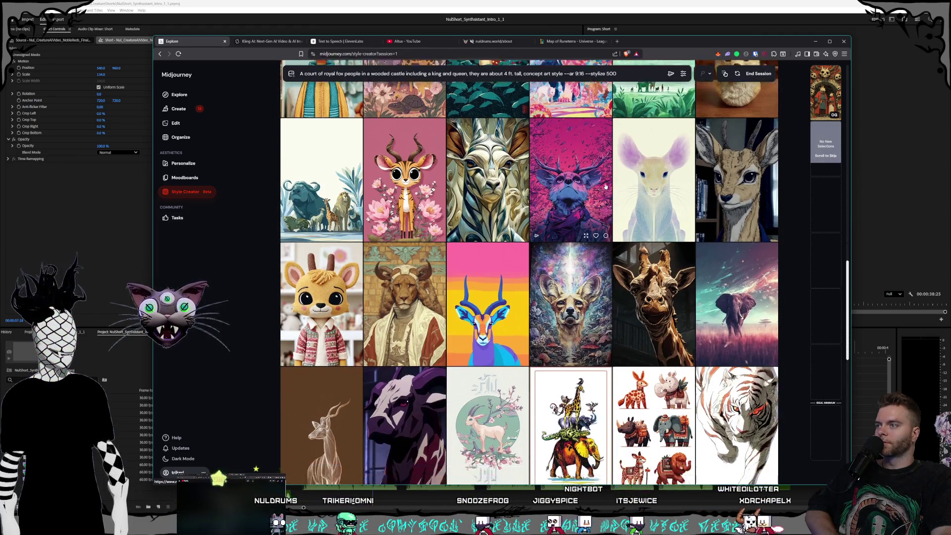
pyautogui.scroll(-2, 606, 187)
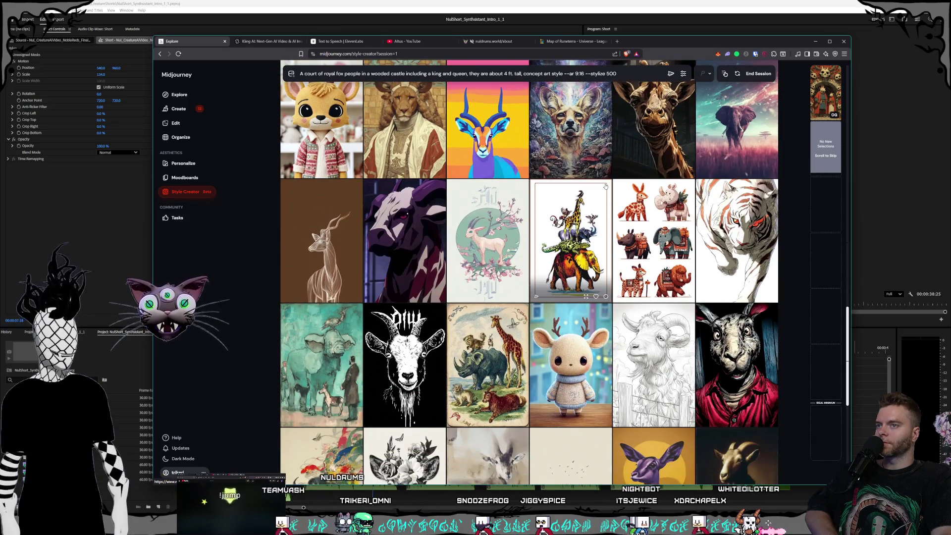
pyautogui.scroll(-2, 605, 187)
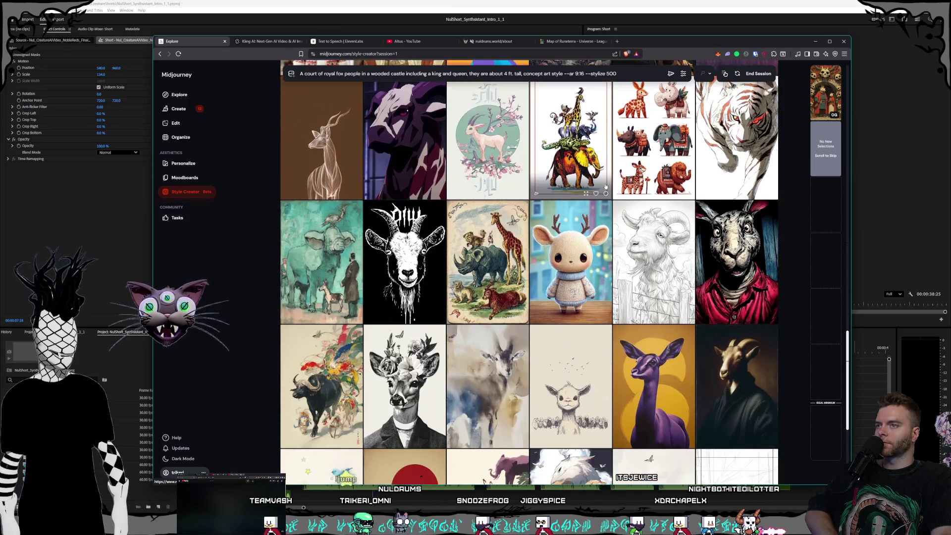
pyautogui.scroll(-2, 605, 187)
pyautogui.scroll(-2, 605, 187)
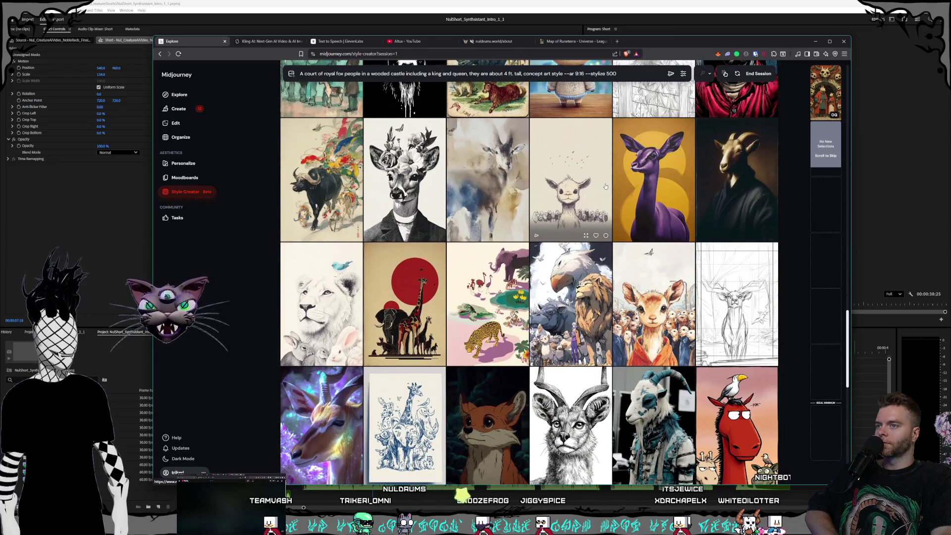
pyautogui.scroll(-2, 605, 187)
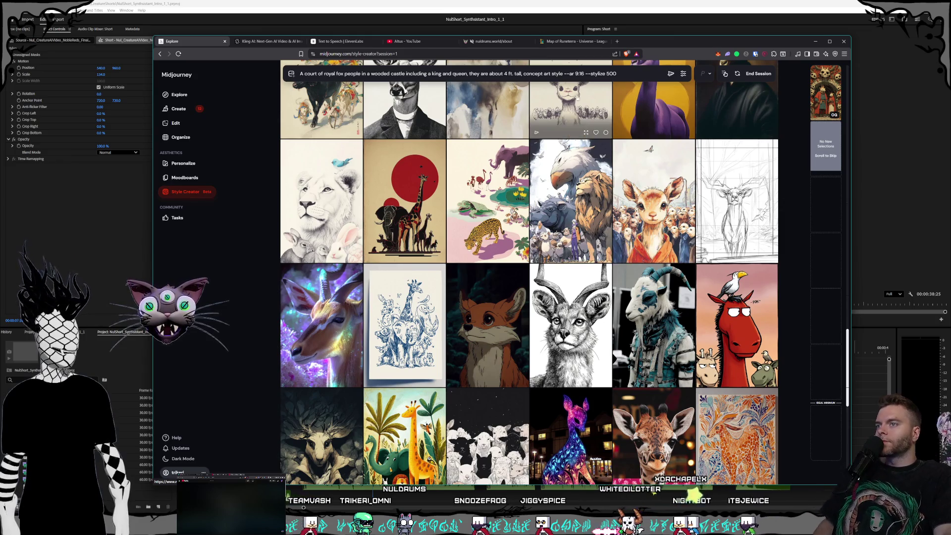
pyautogui.scroll(-1, 589, 121)
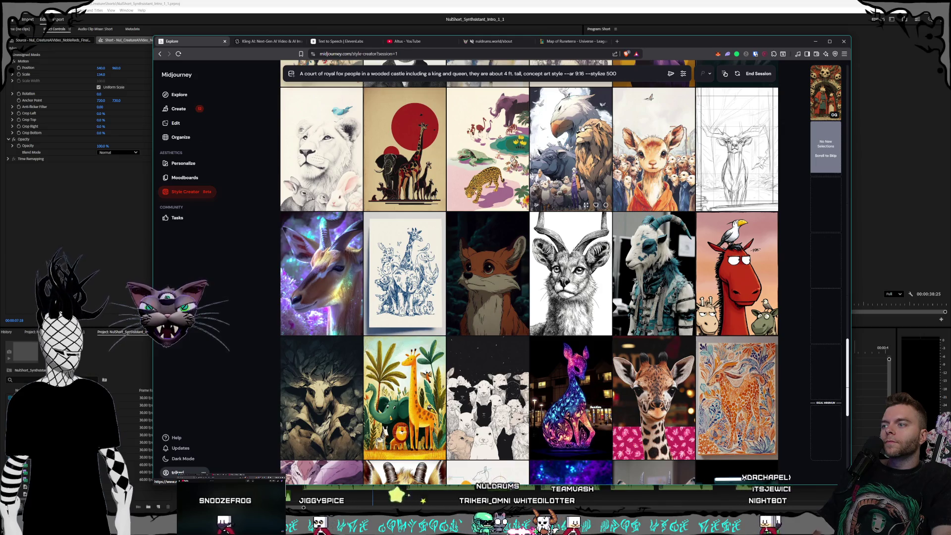
pyautogui.scroll(-10, 577, 129)
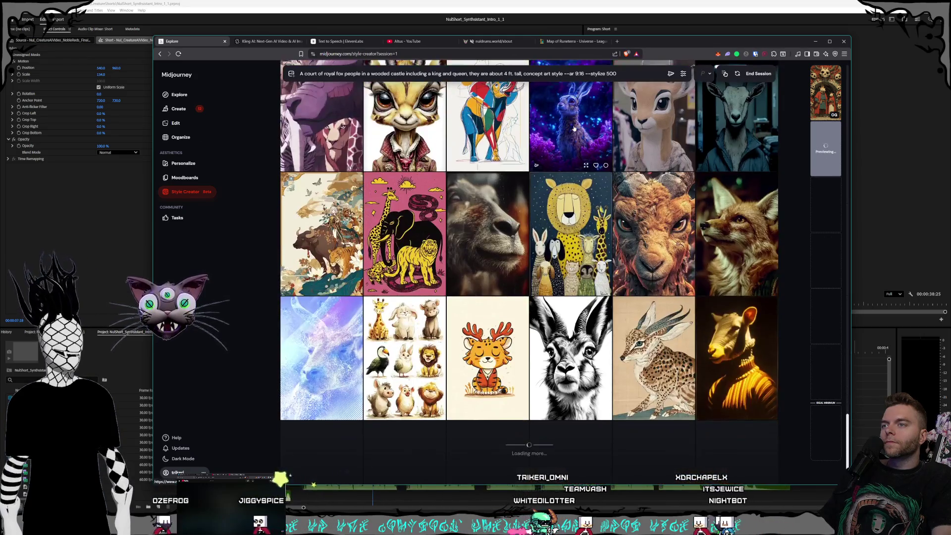
pyautogui.scroll(-5, 574, 129)
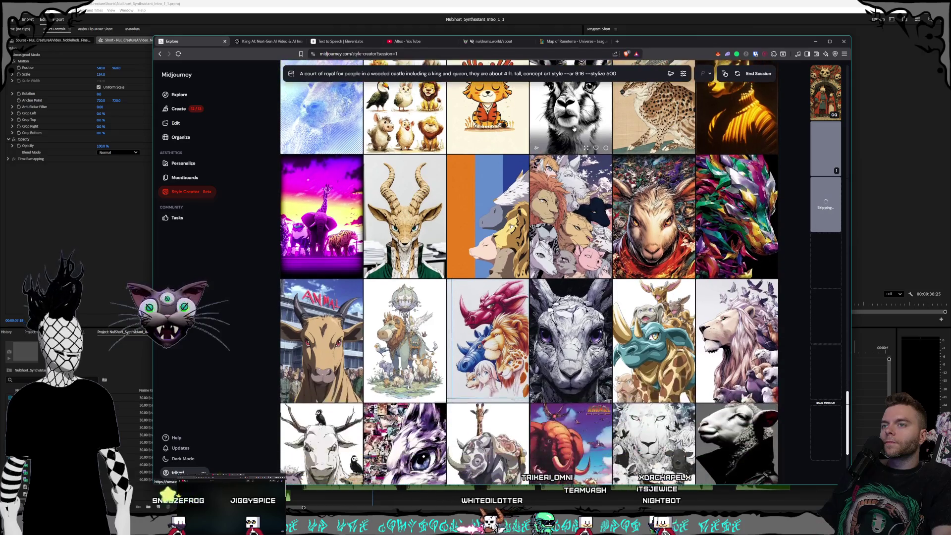
pyautogui.scroll(-1, 574, 129)
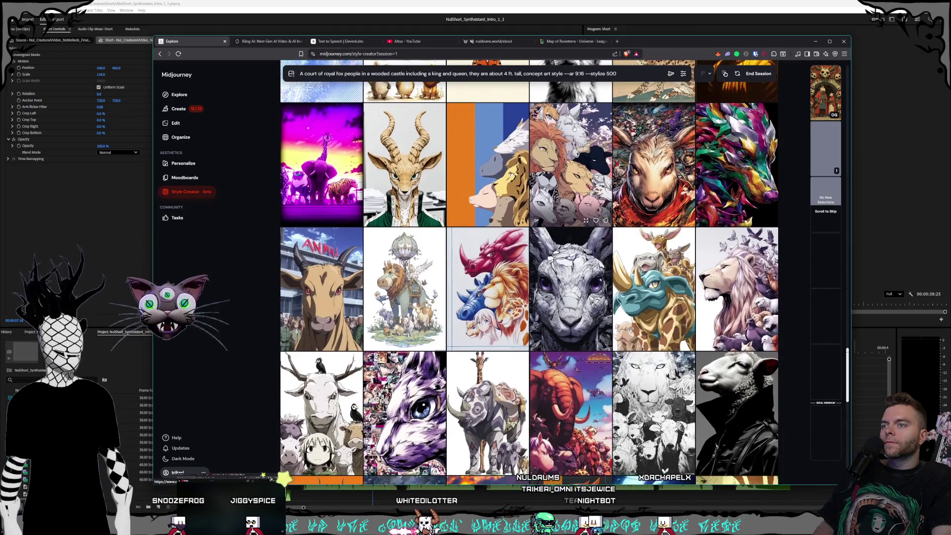
pyautogui.scroll(-1, 574, 128)
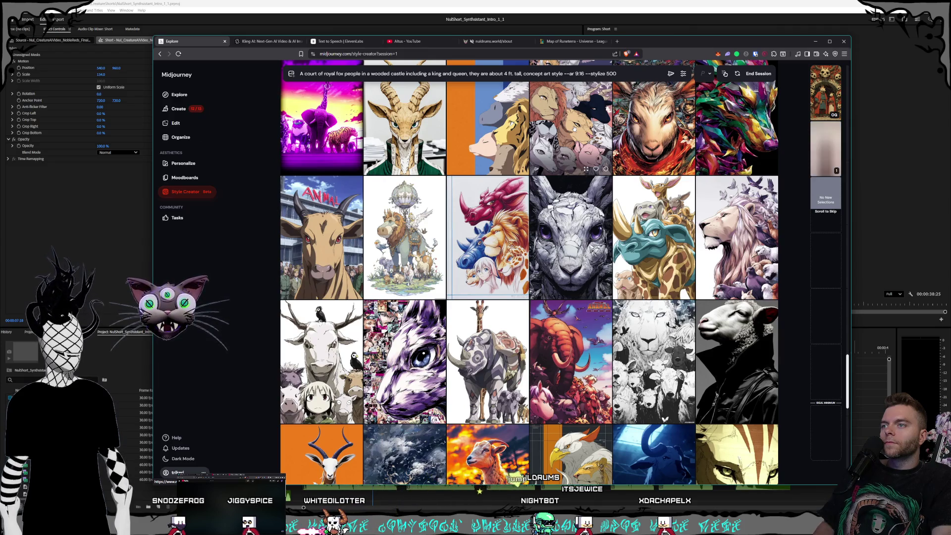
pyautogui.scroll(-2, 573, 128)
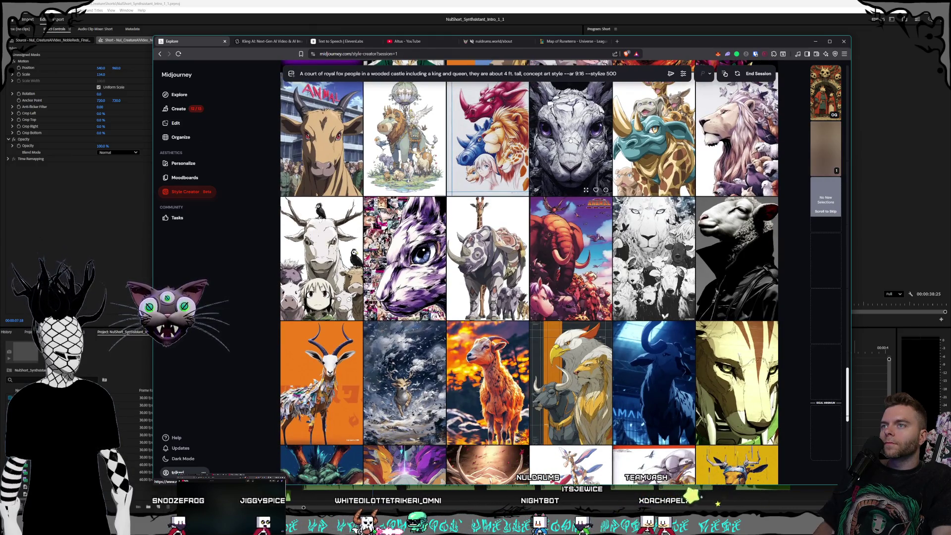
pyautogui.scroll(-2, 570, 140)
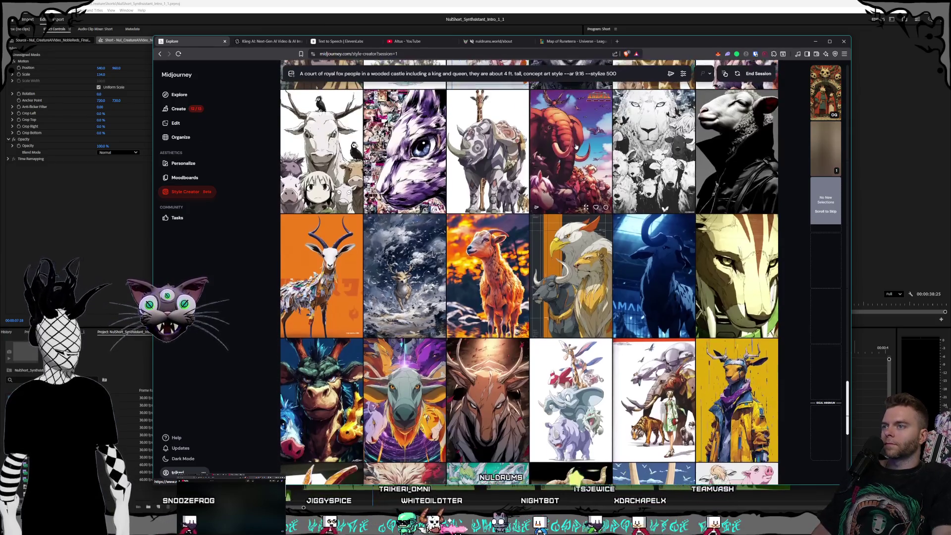
pyautogui.scroll(-2, 575, 145)
pyautogui.scroll(-2, 575, 145)
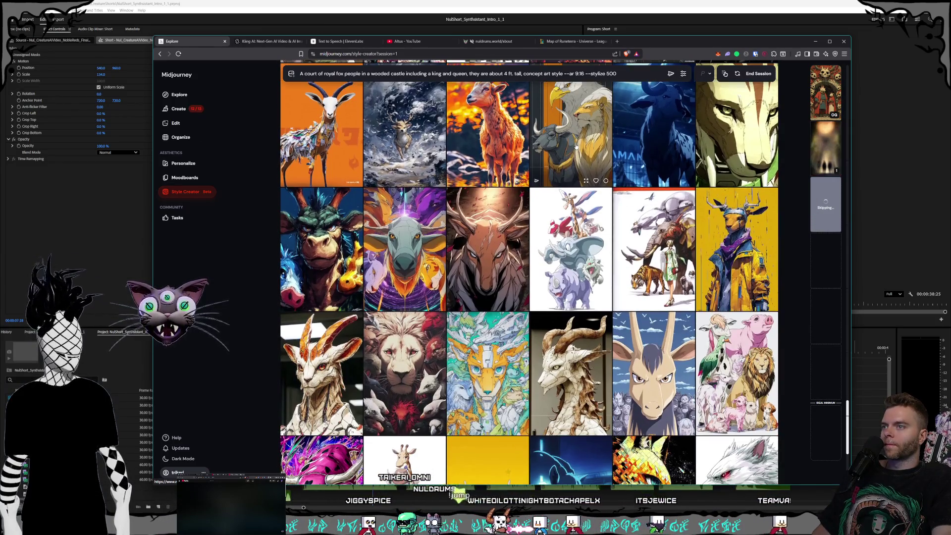
pyautogui.scroll(-1, 575, 145)
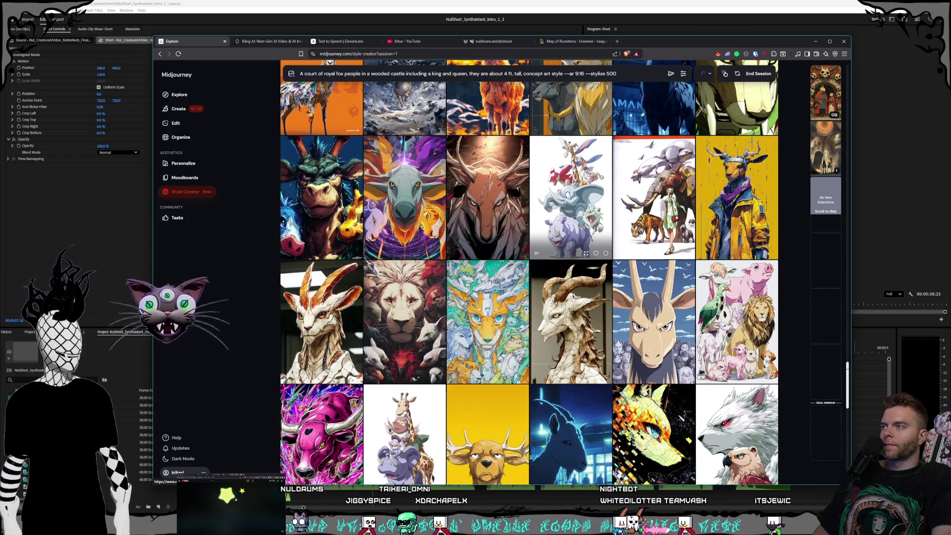
pyautogui.scroll(-2, 575, 145)
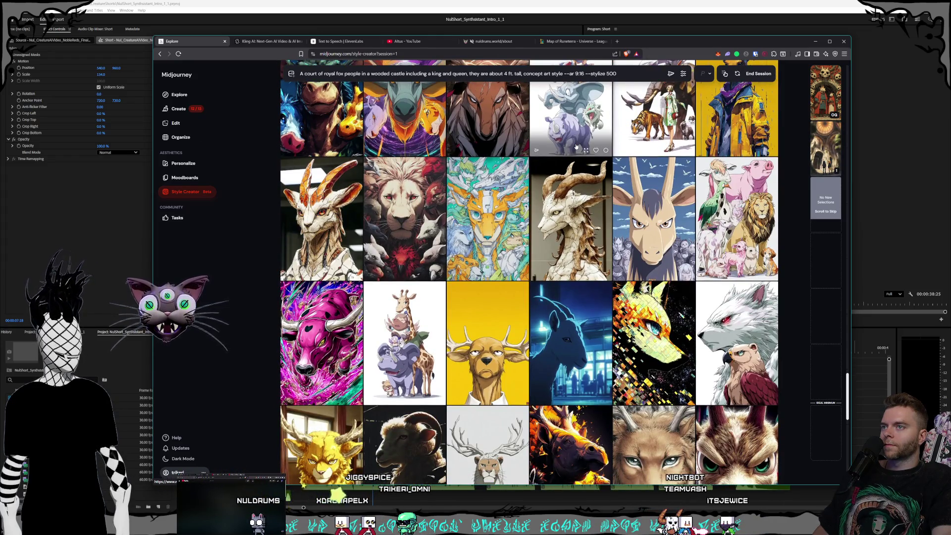
pyautogui.scroll(-1, 576, 145)
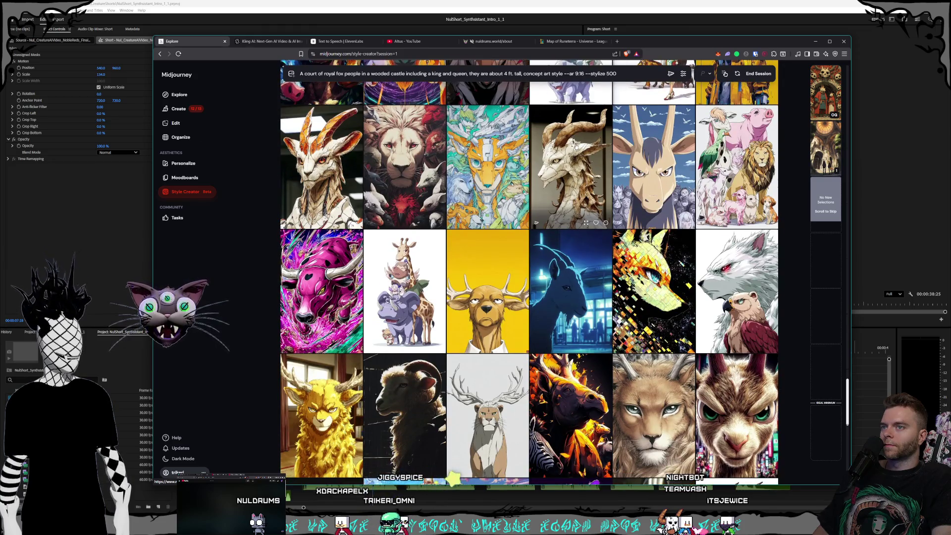
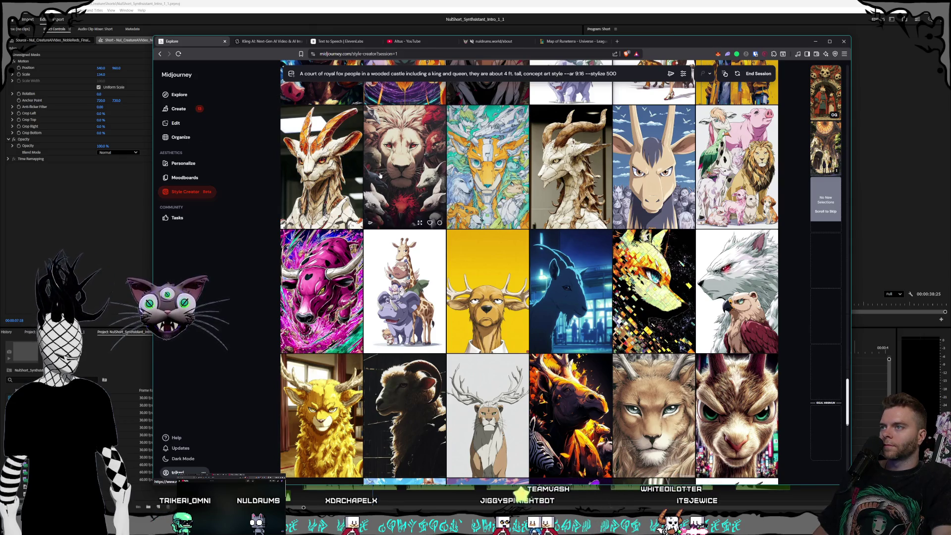
# - Scroll the Style Creator grid and add a first liked image to the style selections
pyautogui.scroll(-7, 419, 173)
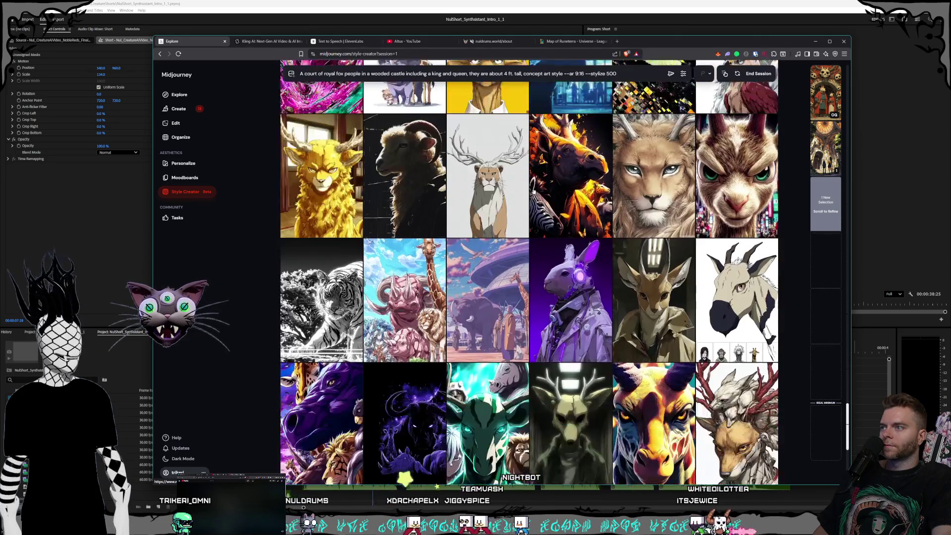
pyautogui.scroll(-2, 578, 187)
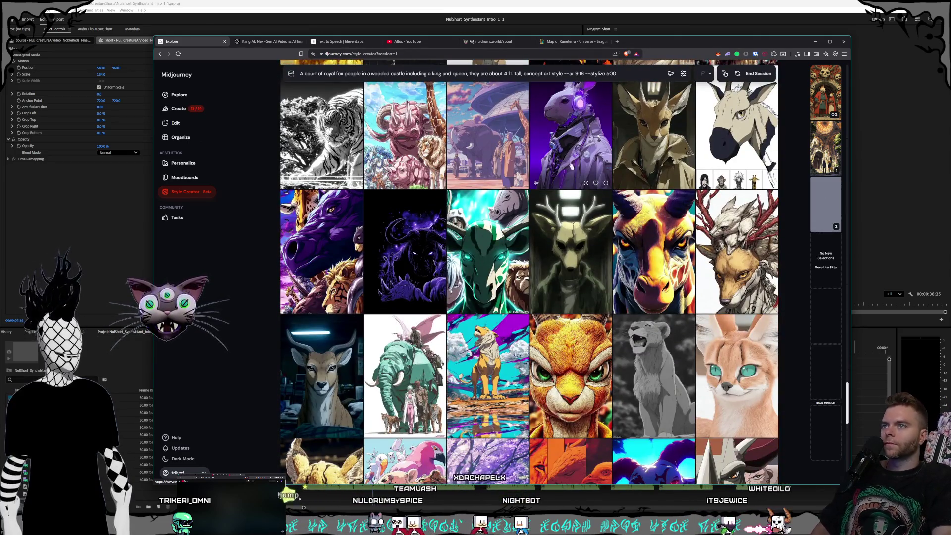
pyautogui.scroll(2, 565, 158)
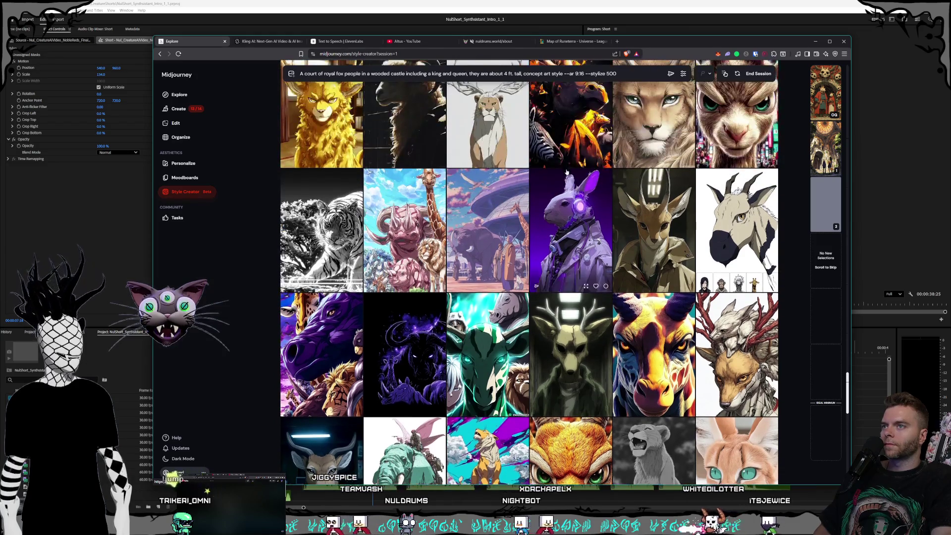
pyautogui.scroll(-4, 566, 172)
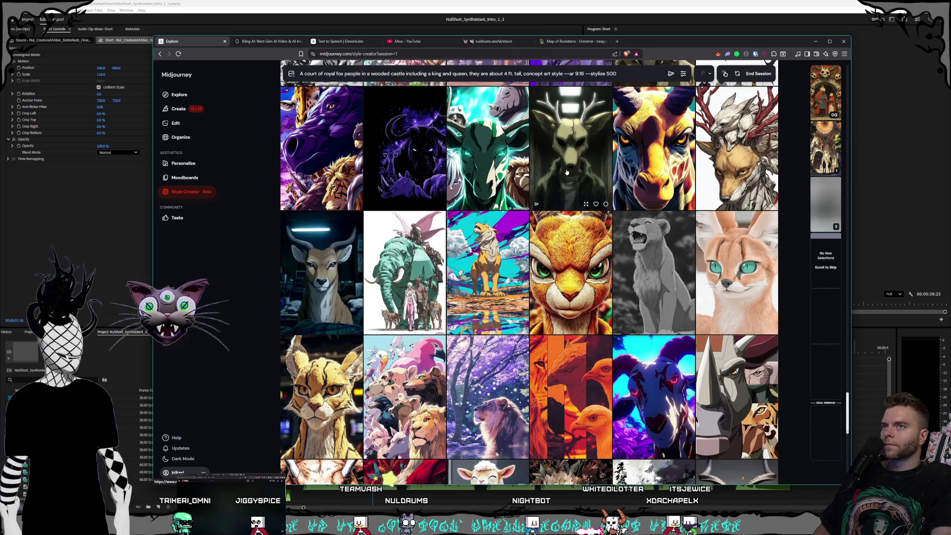
pyautogui.click(566, 172)
# - Scroll much further down the grid and add a second image to the selections sidebar
pyautogui.scroll(-5, 592, 173)
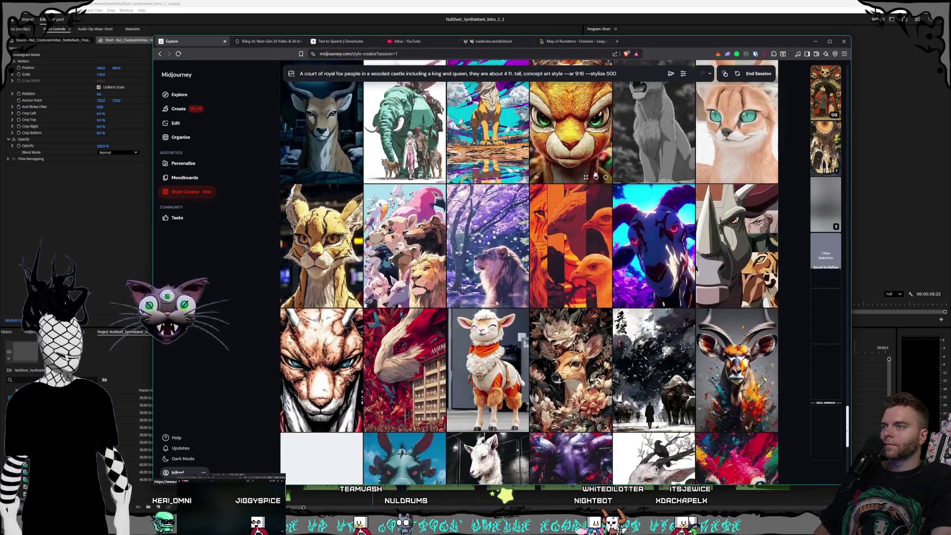
pyautogui.scroll(-5, 592, 174)
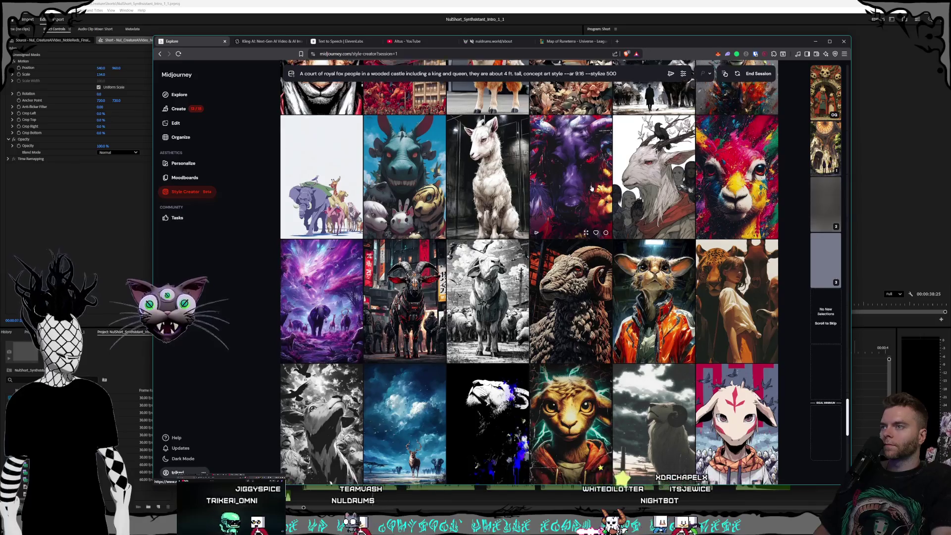
pyautogui.scroll(-4, 588, 177)
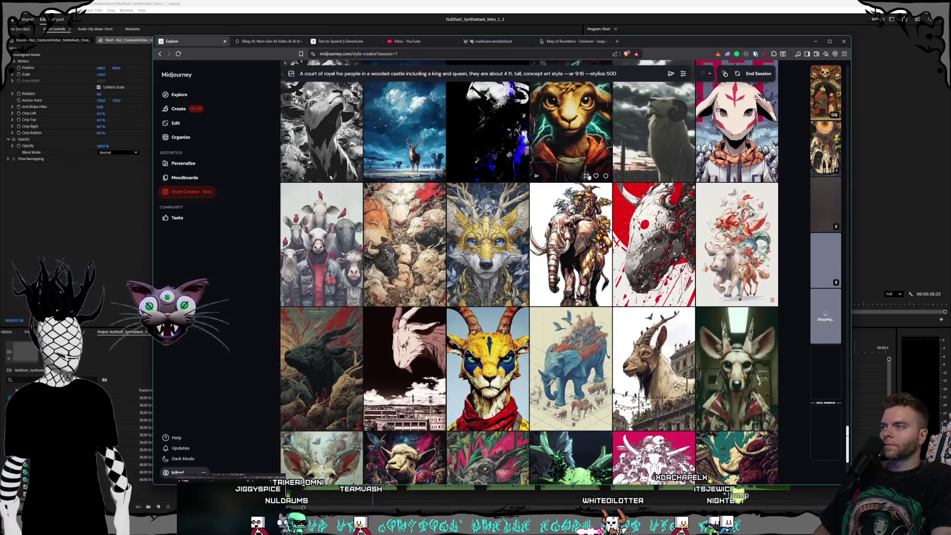
pyautogui.scroll(-1, 588, 177)
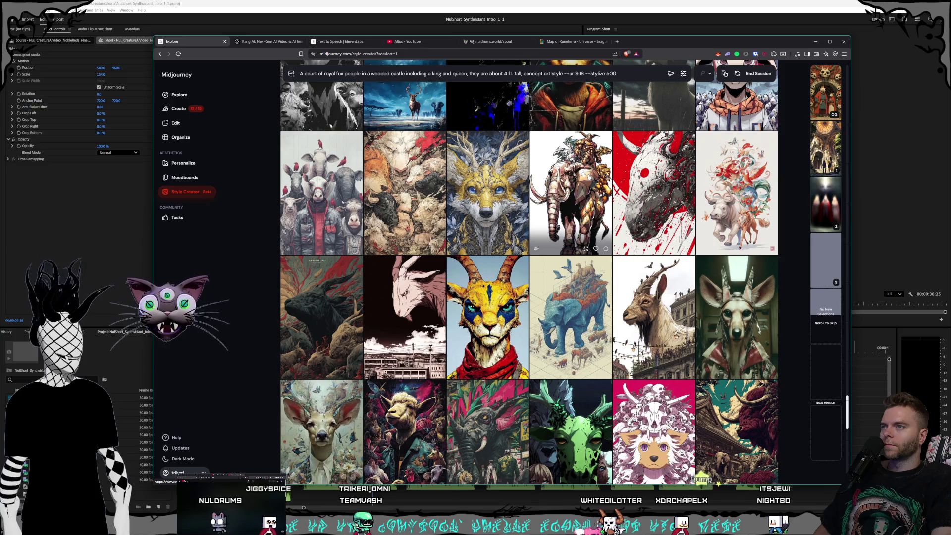
pyautogui.scroll(-2, 588, 177)
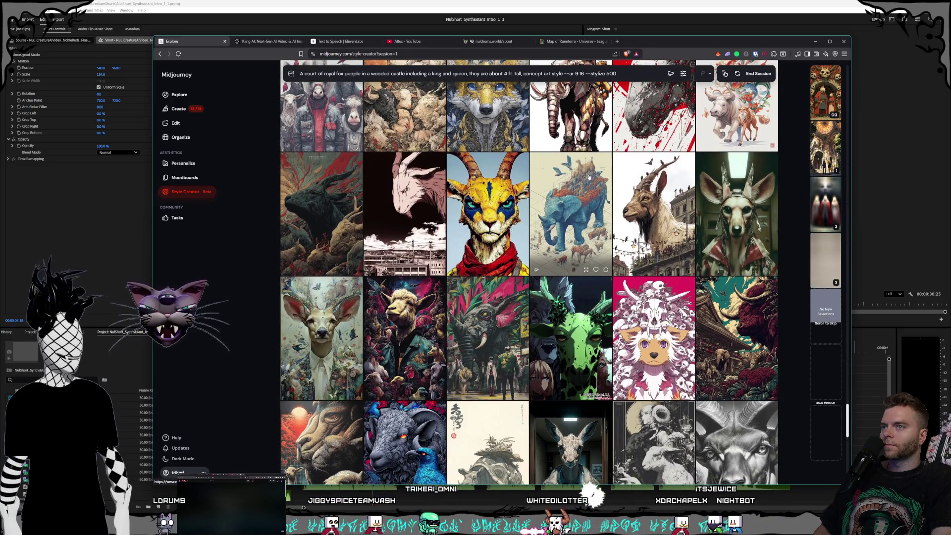
pyautogui.scroll(-1, 588, 177)
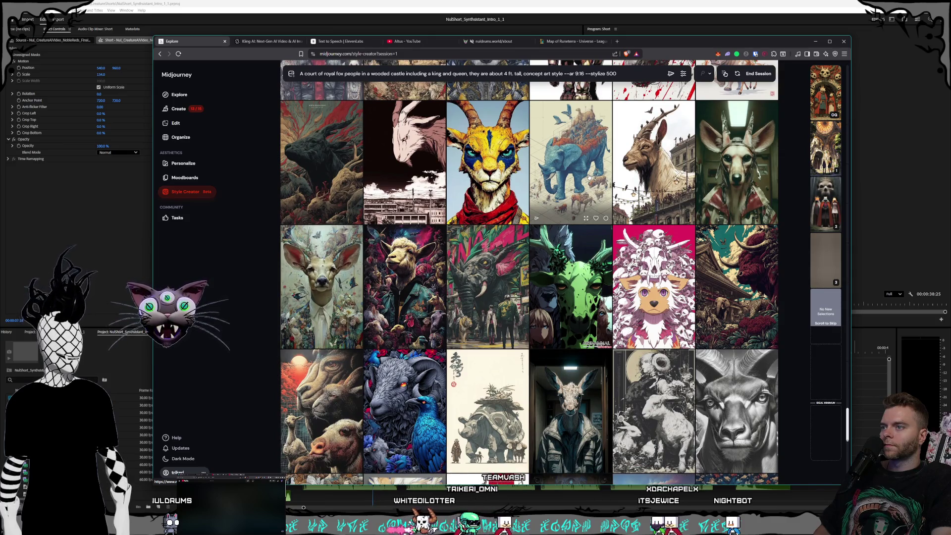
pyautogui.scroll(-1, 588, 177)
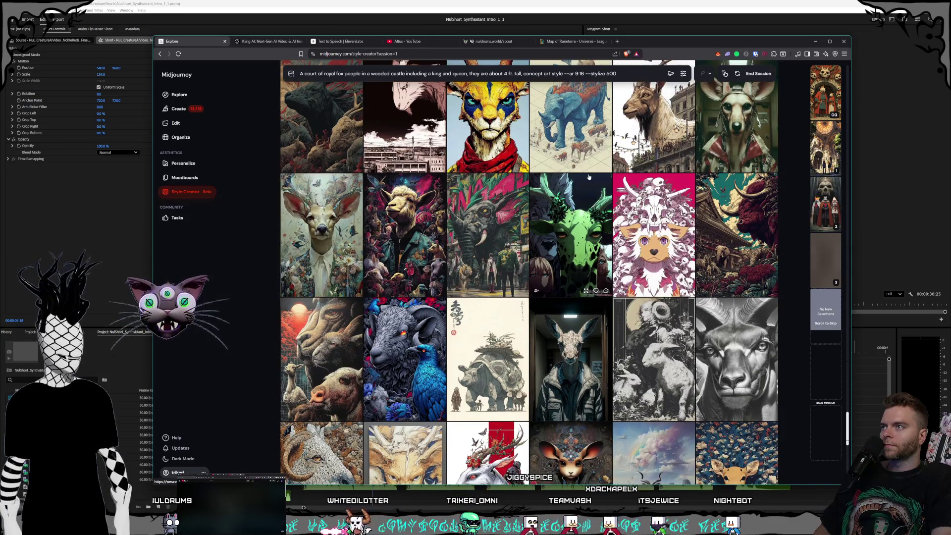
pyautogui.scroll(-2, 589, 177)
pyautogui.scroll(-1, 576, 160)
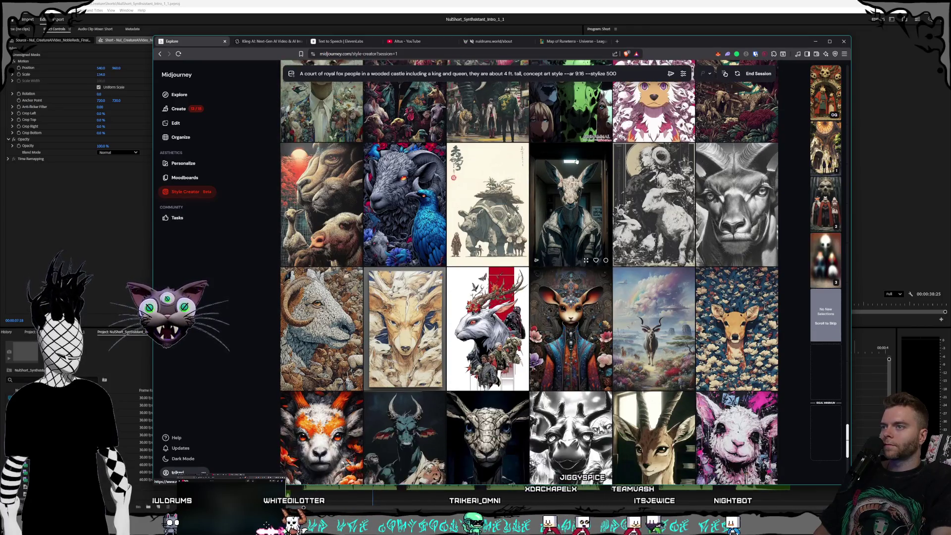
pyautogui.scroll(-1, 576, 160)
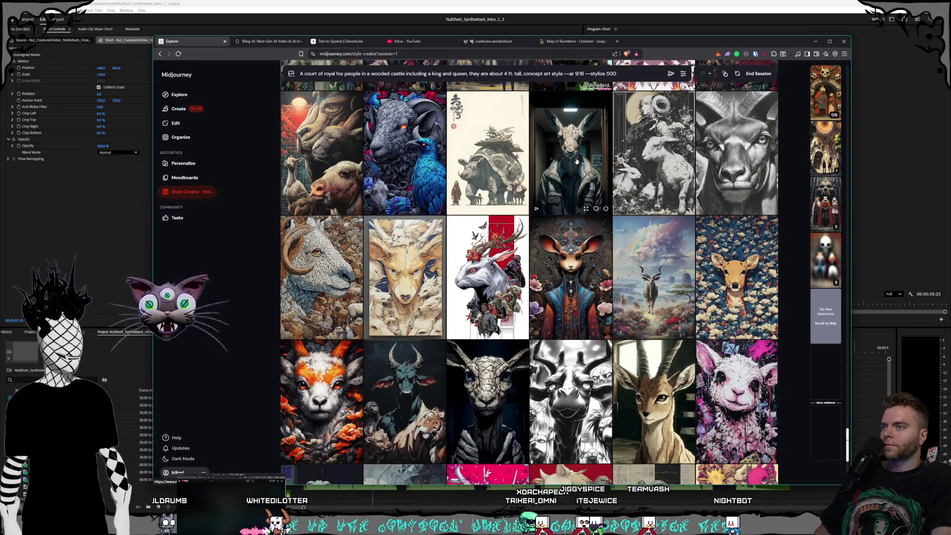
pyautogui.scroll(-1, 569, 165)
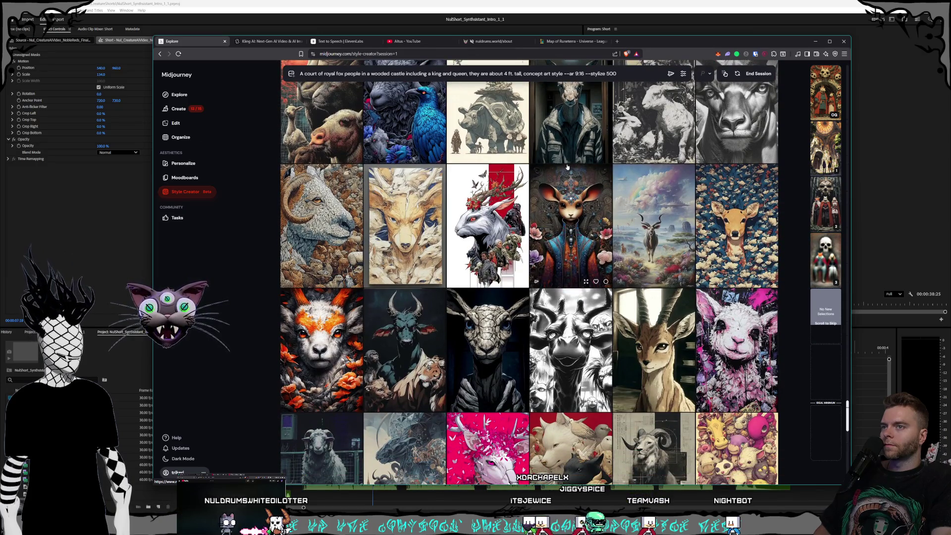
pyautogui.scroll(-3, 568, 167)
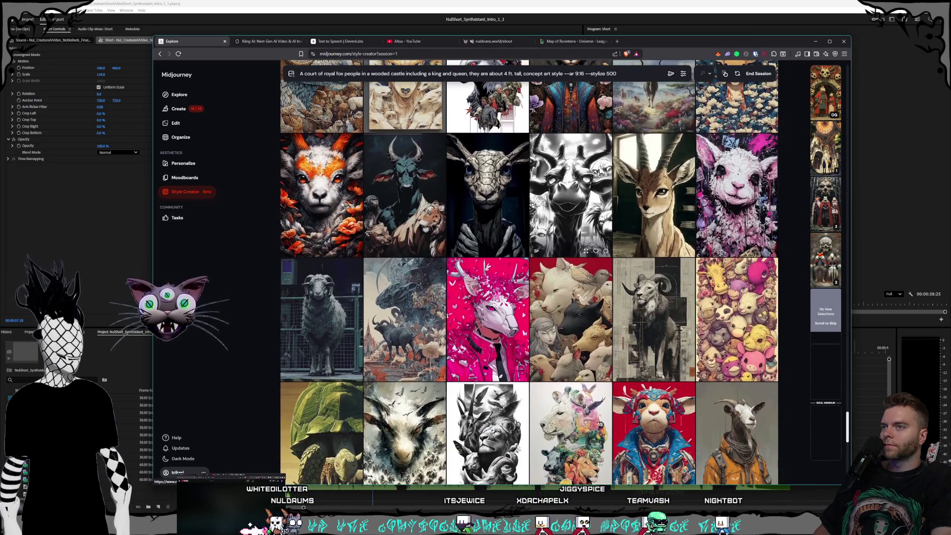
pyautogui.scroll(-1, 565, 170)
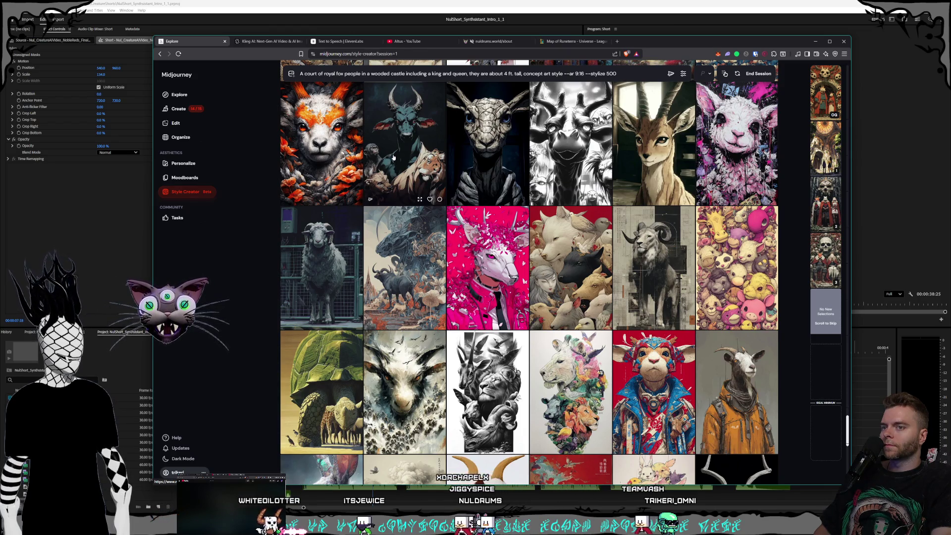
pyautogui.scroll(-10, 393, 157)
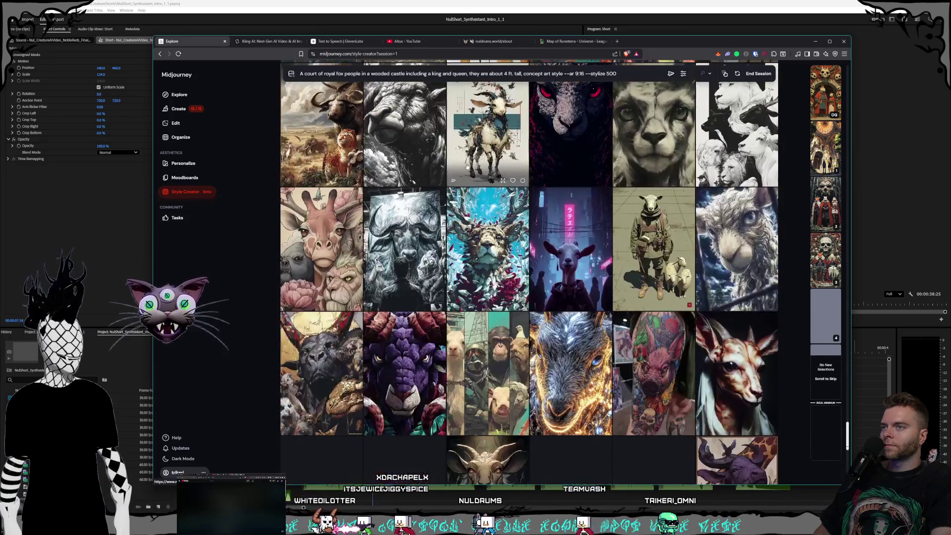
pyautogui.scroll(-4, 467, 166)
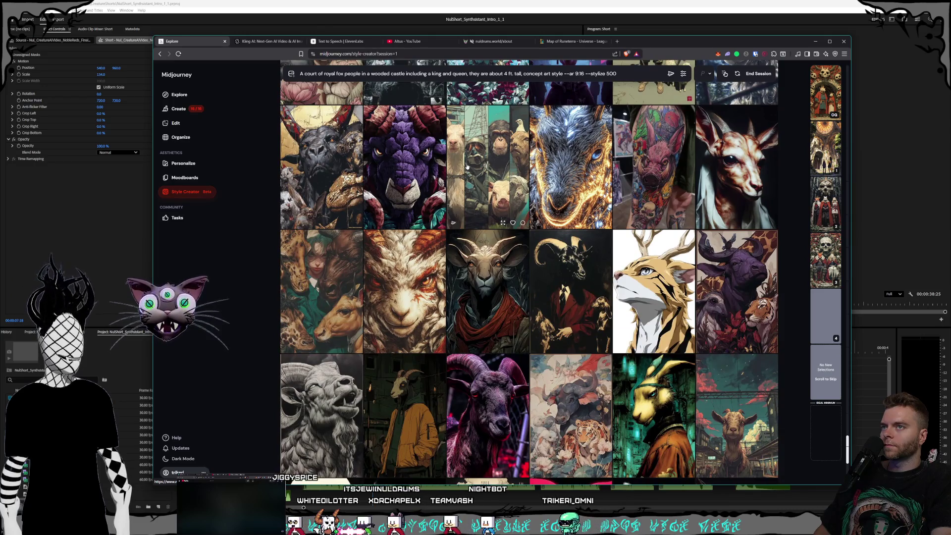
pyautogui.scroll(-2, 466, 166)
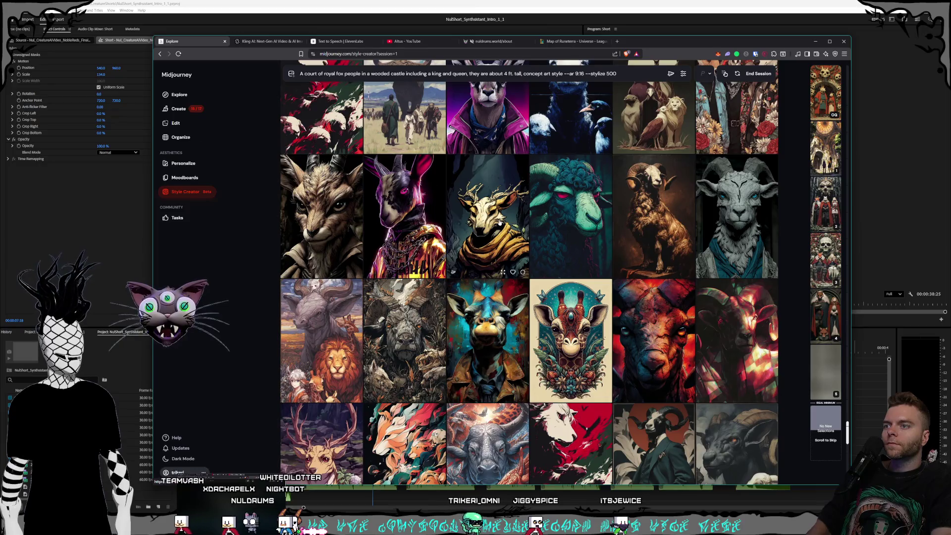
pyautogui.click(486, 193)
pyautogui.scroll(-5, 504, 220)
pyautogui.scroll(-3, 504, 220)
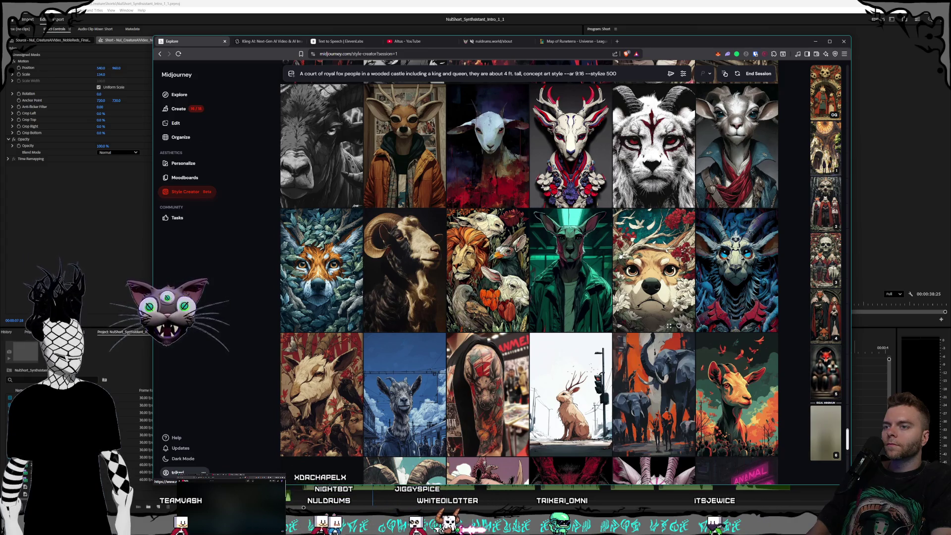
pyautogui.scroll(-3, 620, 255)
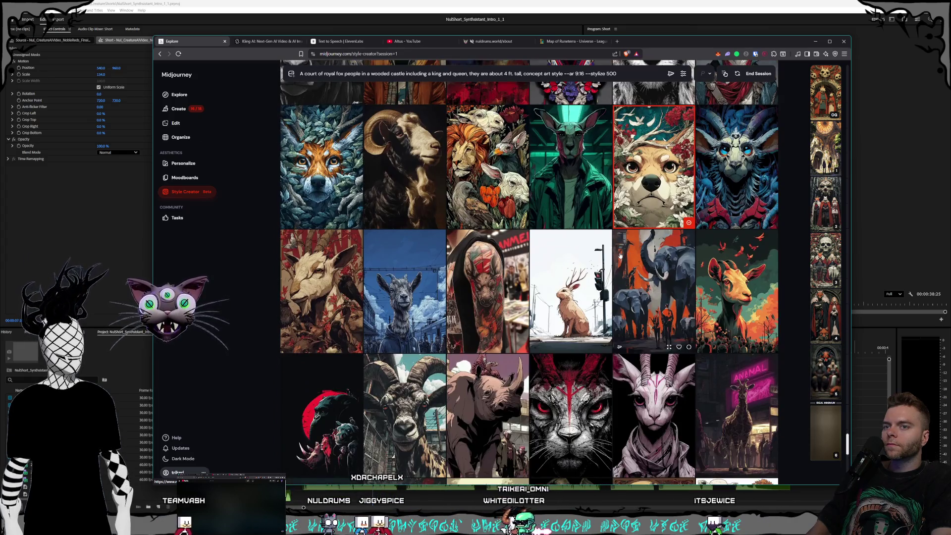
pyautogui.scroll(-1, 583, 246)
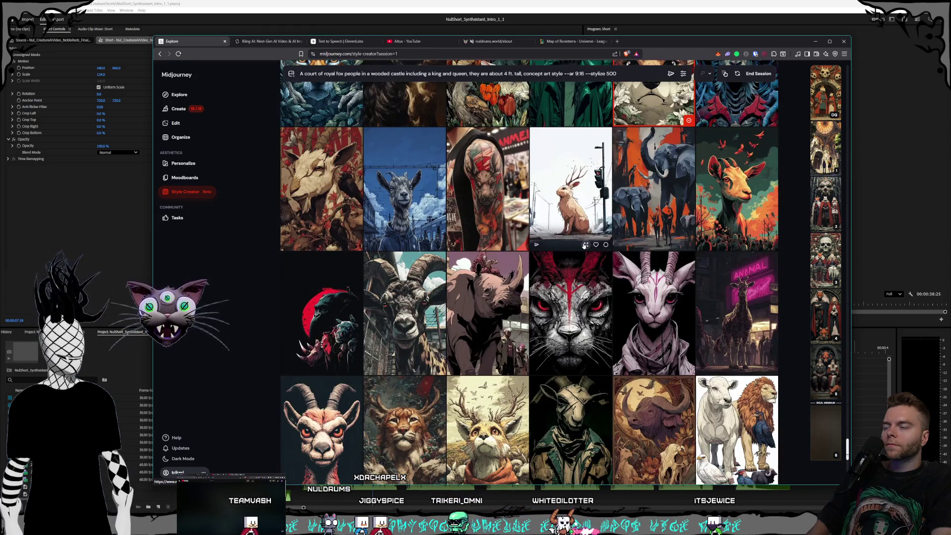
pyautogui.scroll(-1, 585, 245)
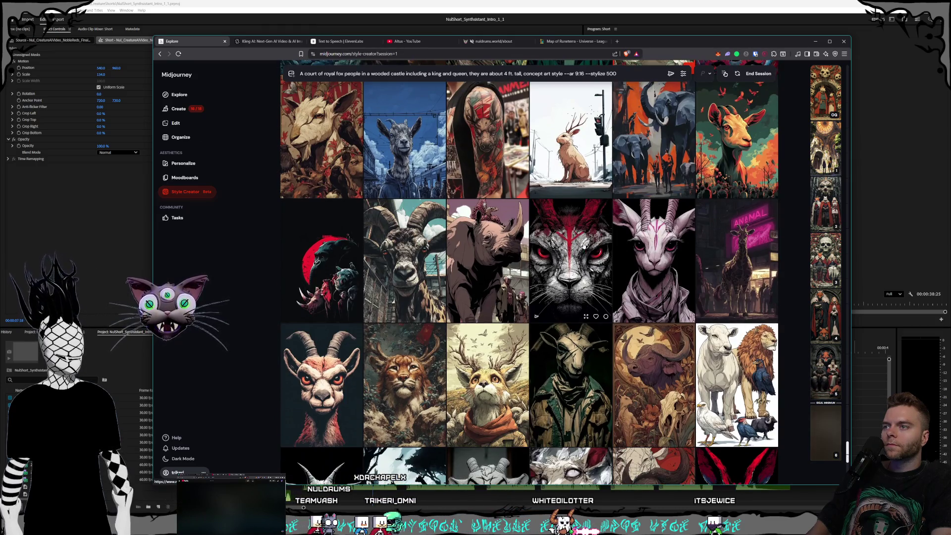
pyautogui.scroll(-2, 586, 244)
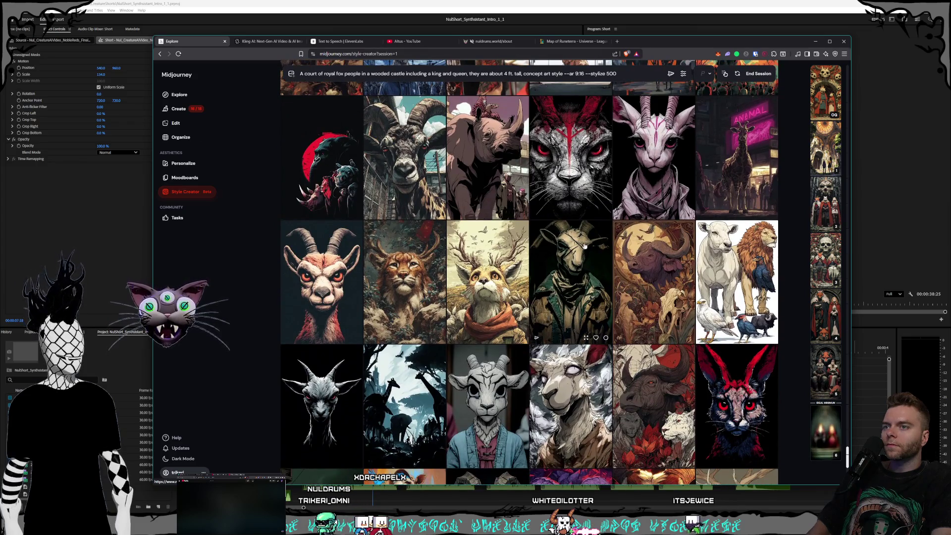
pyautogui.scroll(-6, 580, 245)
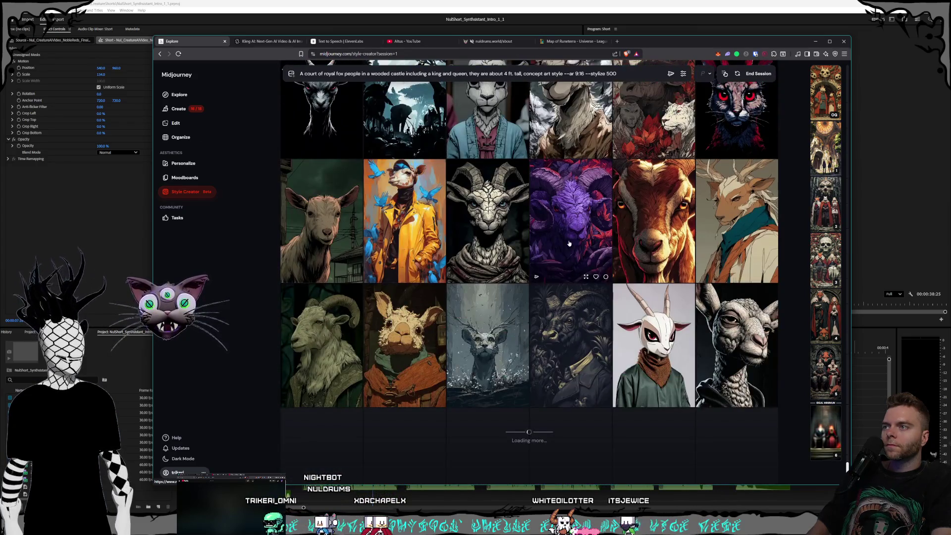
pyautogui.scroll(-3, 569, 244)
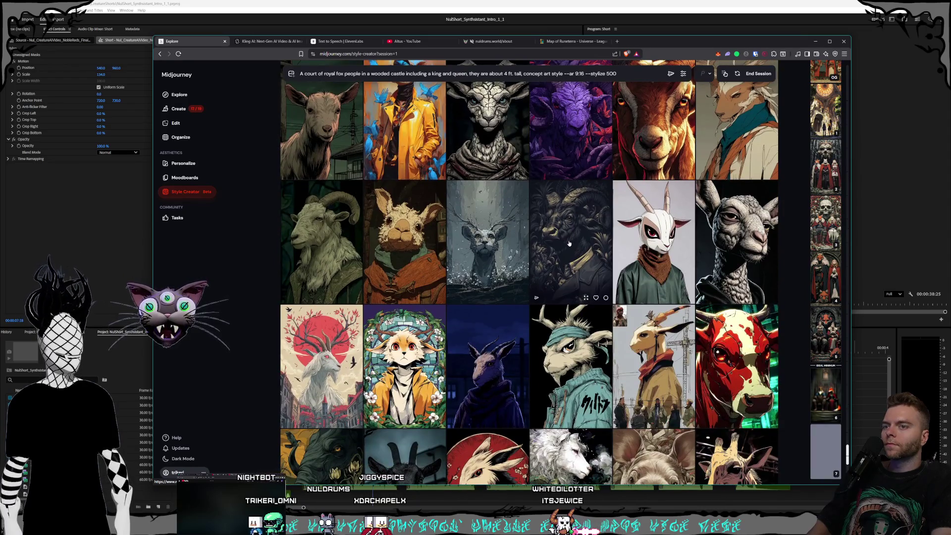
pyautogui.scroll(-1, 569, 243)
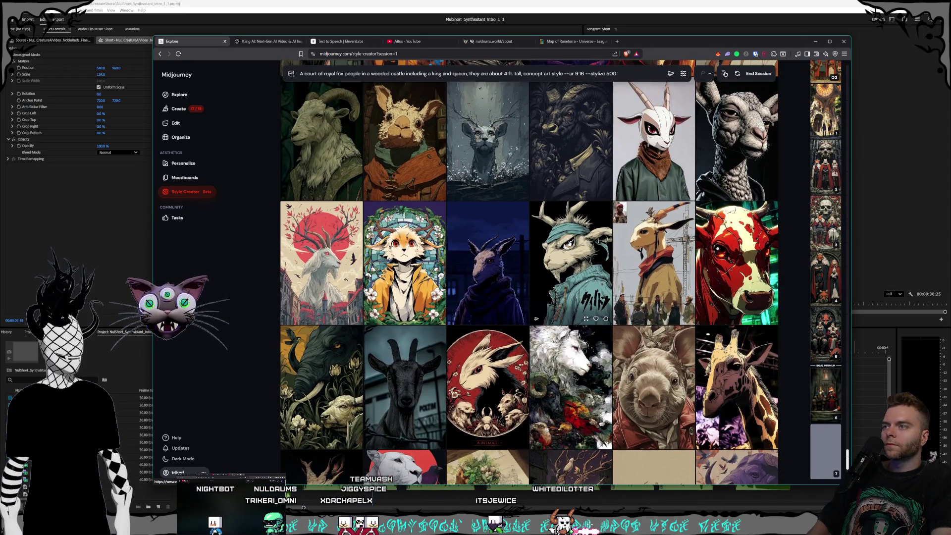
pyautogui.scroll(-3, 569, 244)
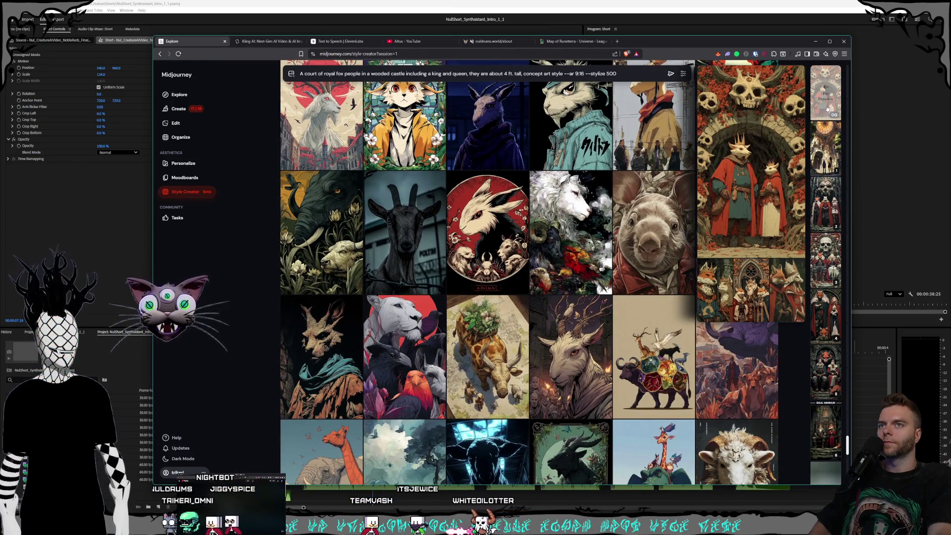
# - Pin the large preview and show the first, second and fourth fox image sets in turn
pyautogui.click(827, 108)
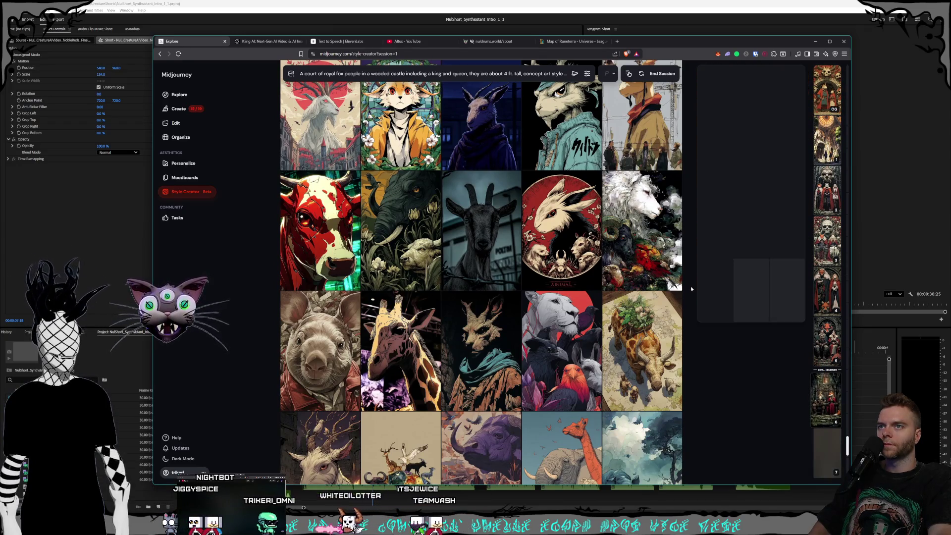
pyautogui.click(828, 138)
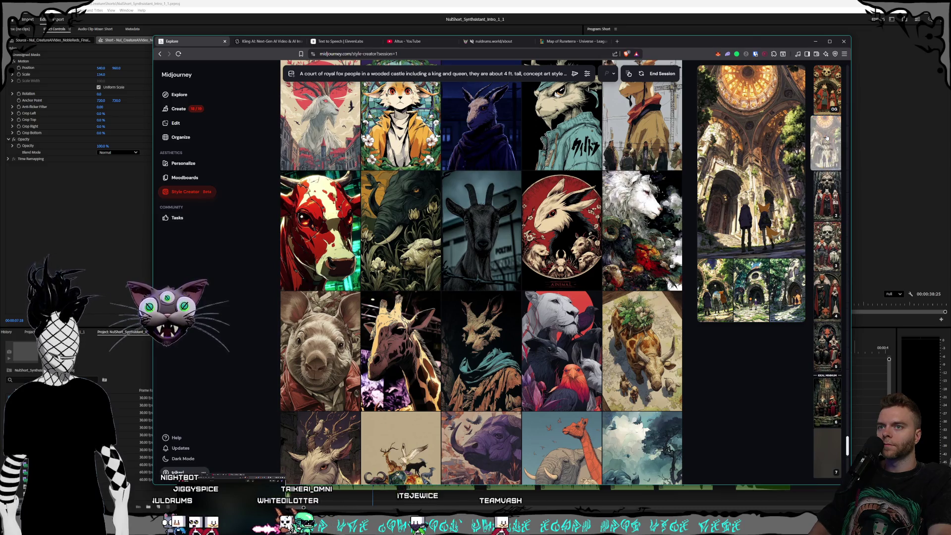
pyautogui.click(829, 198)
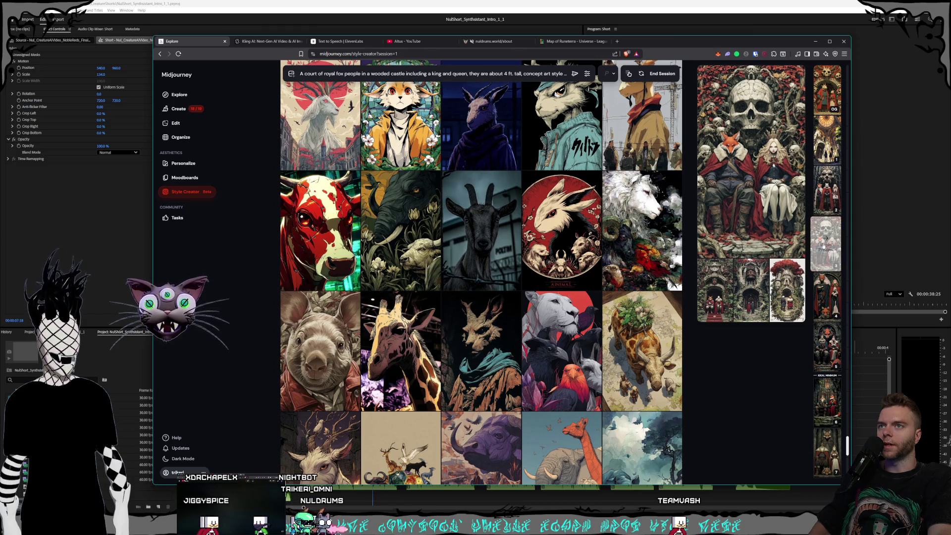
pyautogui.click(821, 297)
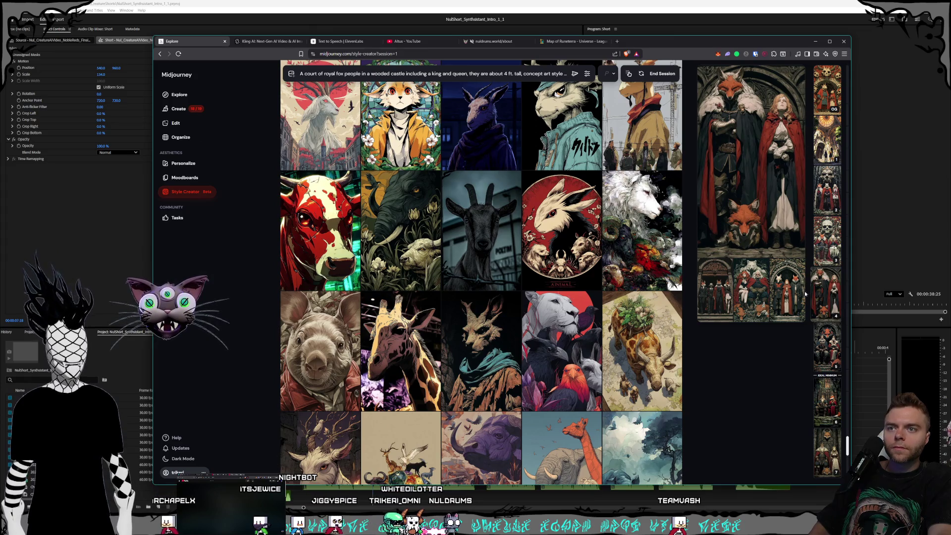
# - Toggle the fifth set's preview, then leave the style session for the Create page
pyautogui.click(824, 340)
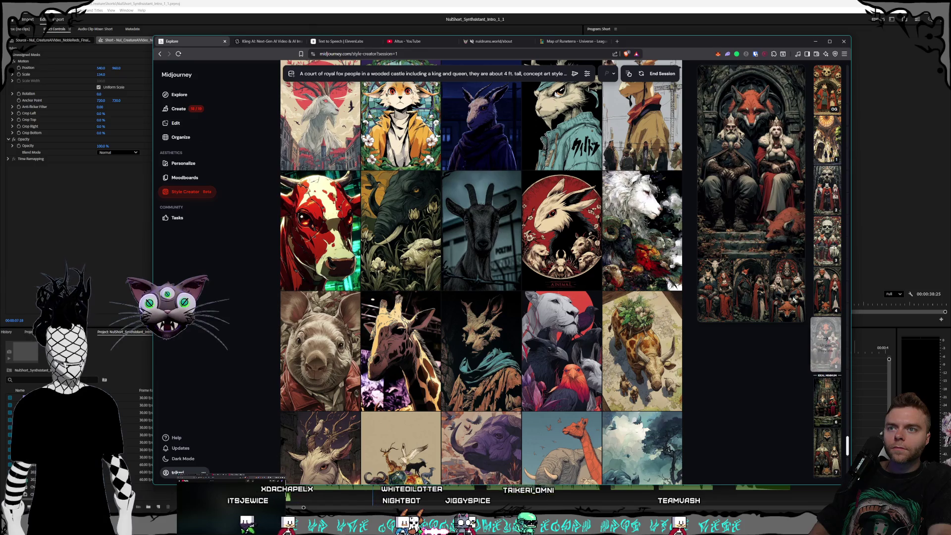
pyautogui.click(823, 339)
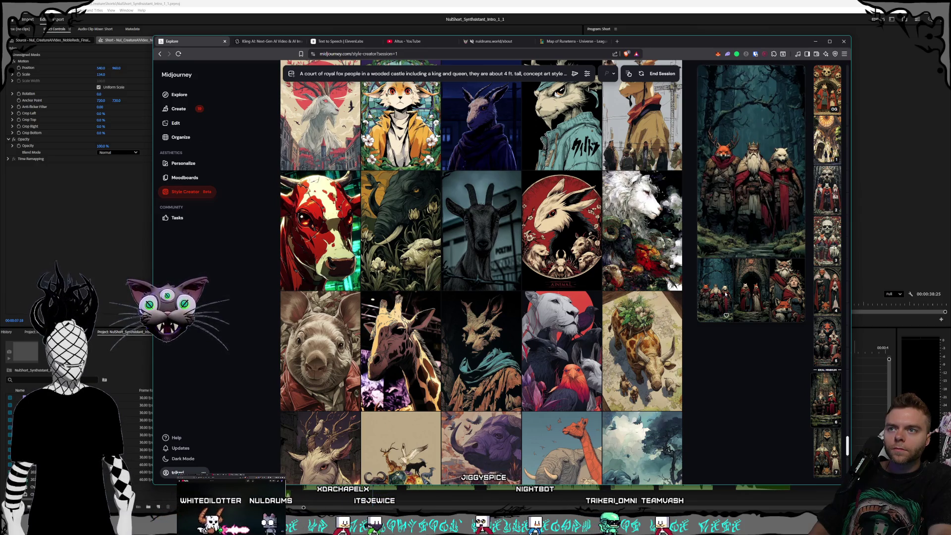
pyautogui.scroll(-1, 825, 449)
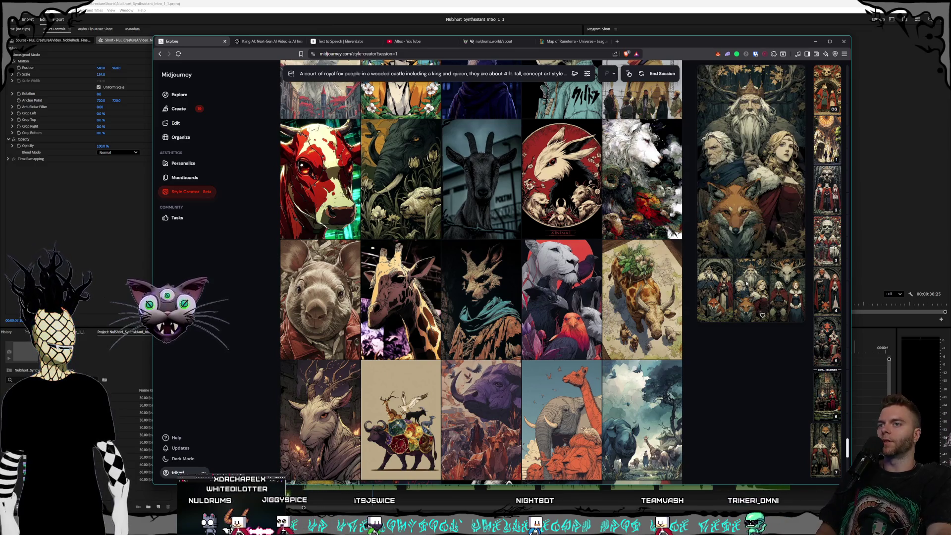
pyautogui.click(662, 74)
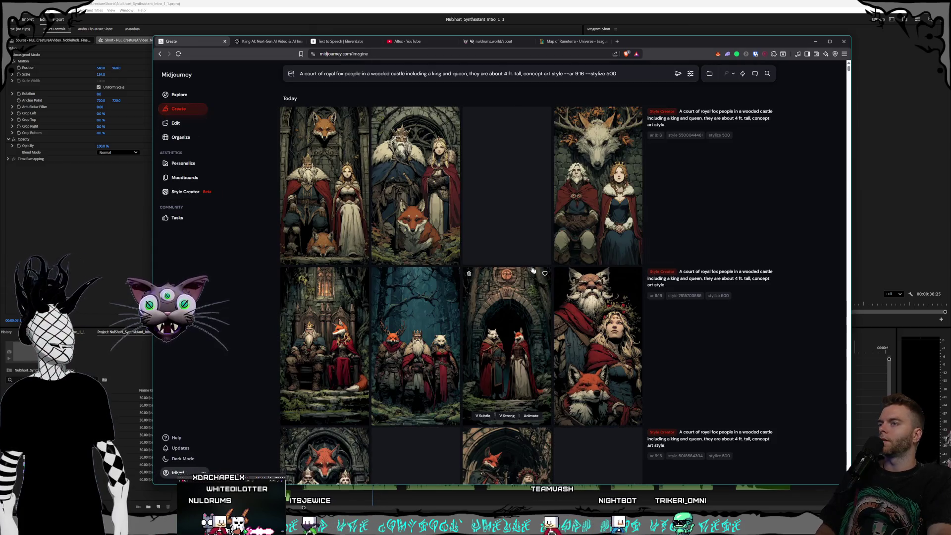
# - View the forest fox trio, thrones, and stone-arch fox pair images in full view
pyautogui.click(402, 279)
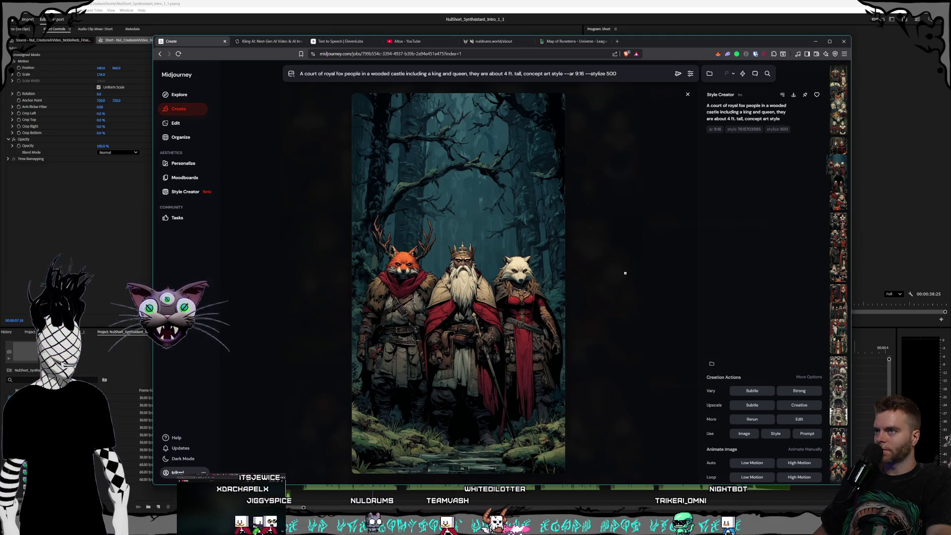
pyautogui.press('Escape')
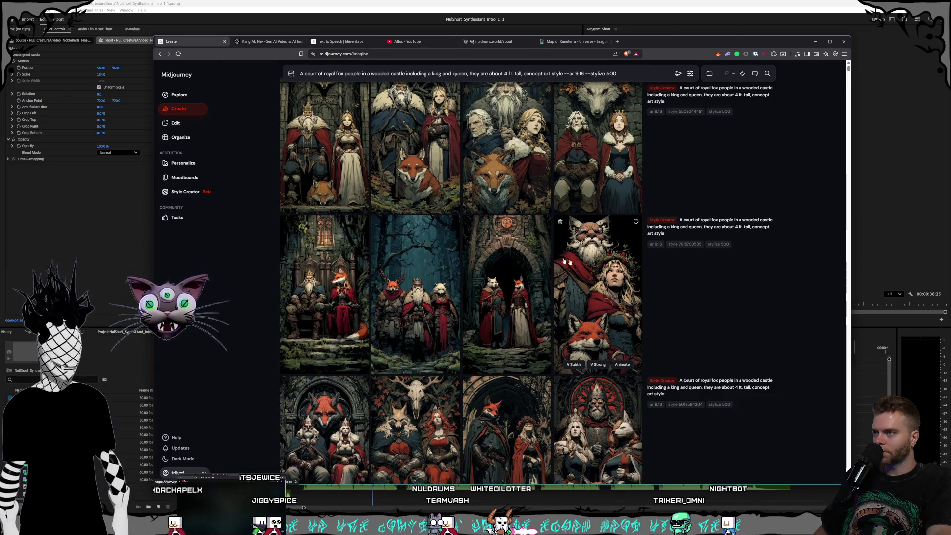
pyautogui.click(656, 303)
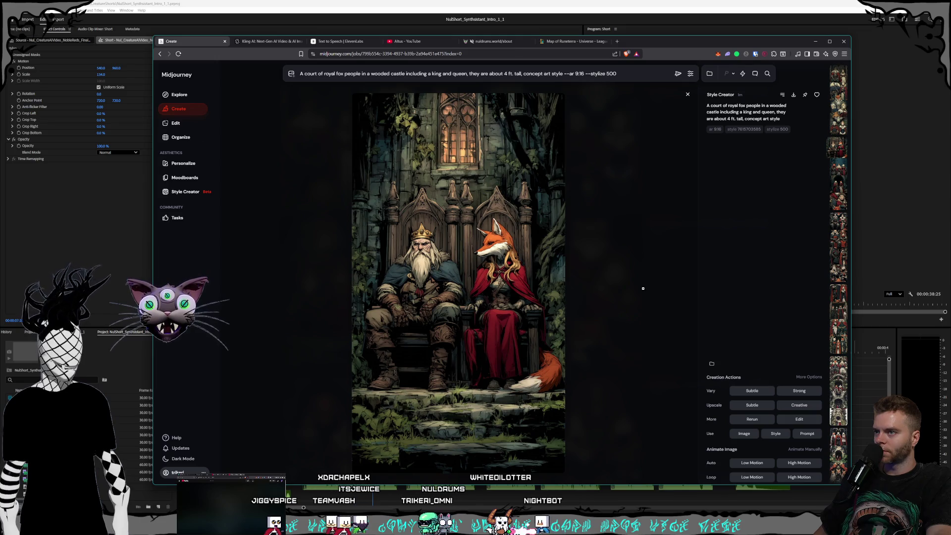
pyautogui.click(643, 288)
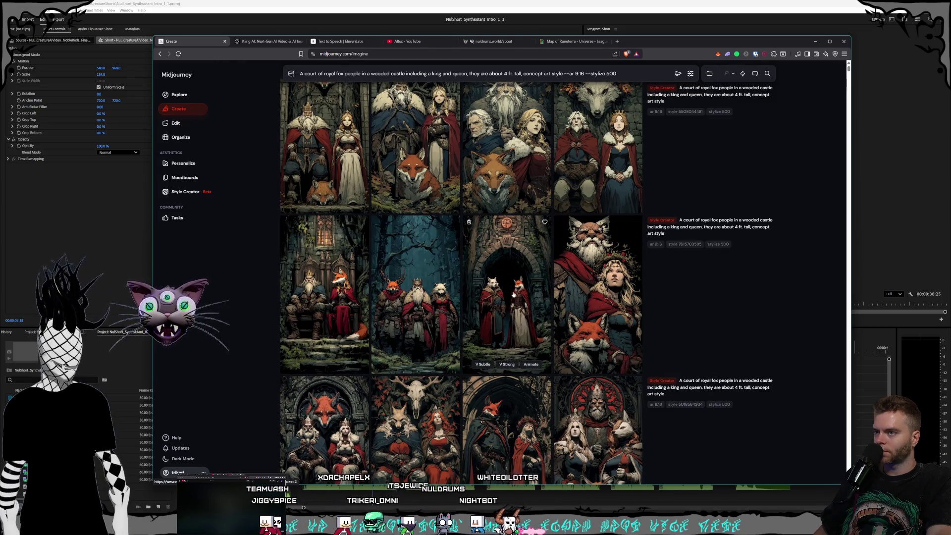
pyautogui.click(514, 294)
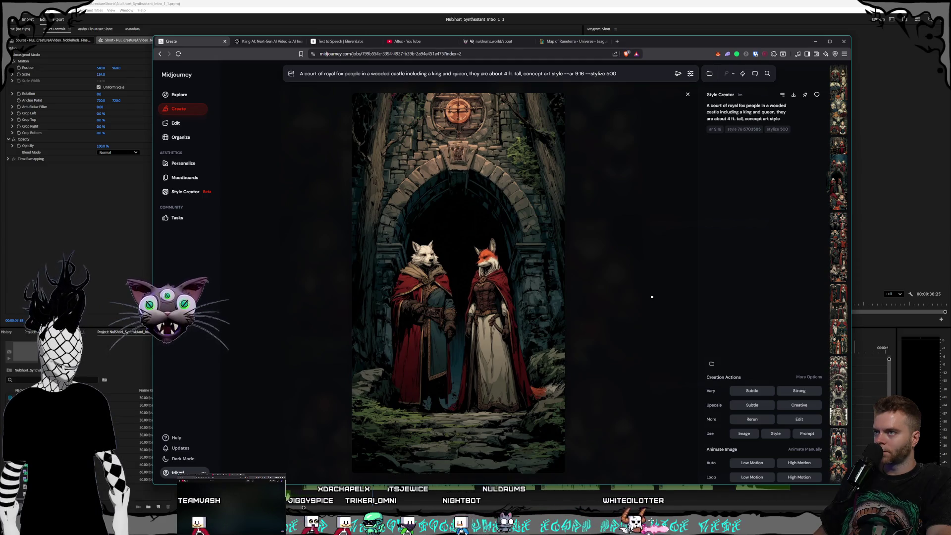
pyautogui.click(652, 297)
# - Glance through more images: four foxes in suits, red-hooded pair, king, queen and white wolf
pyautogui.scroll(-1, 521, 246)
pyautogui.click(521, 246)
pyautogui.press('Escape')
pyautogui.scroll(-1, 500, 279)
pyautogui.click(500, 279)
pyautogui.press('Escape')
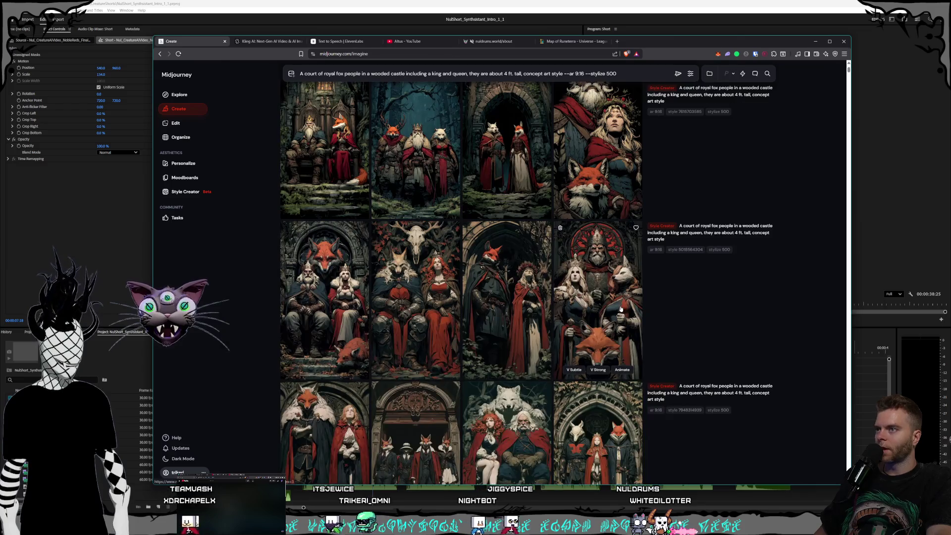
pyautogui.scroll(-4, 629, 300)
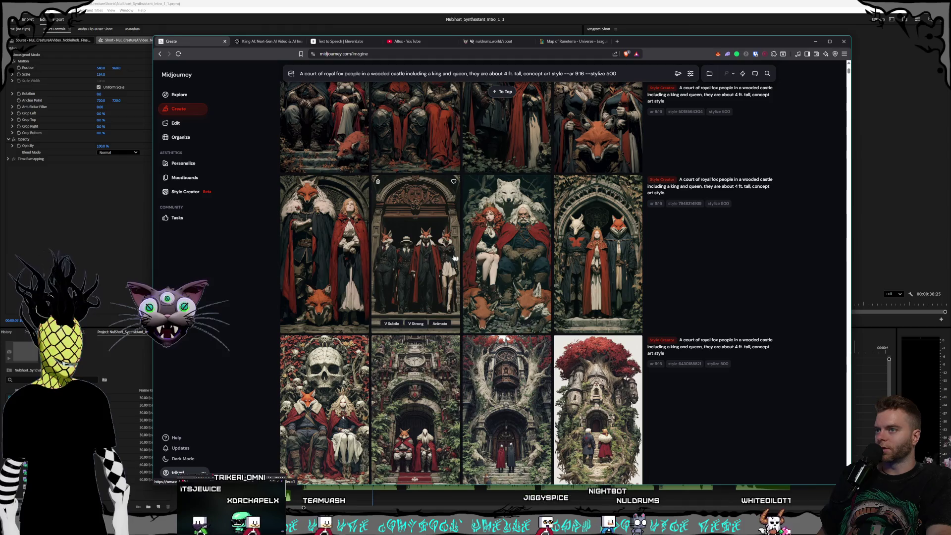
pyautogui.click(416, 252)
pyautogui.press('Escape')
pyautogui.click(324, 252)
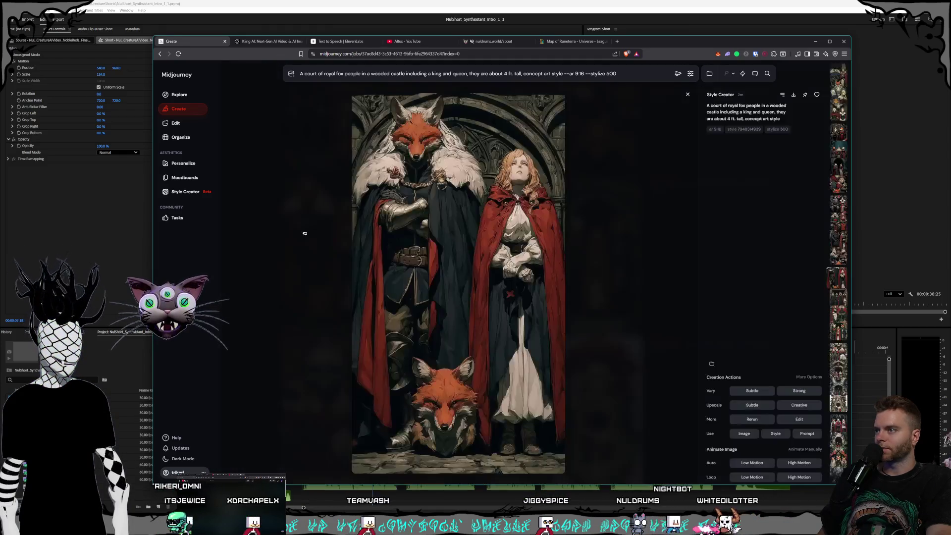
pyautogui.press('Escape')
pyautogui.click(523, 254)
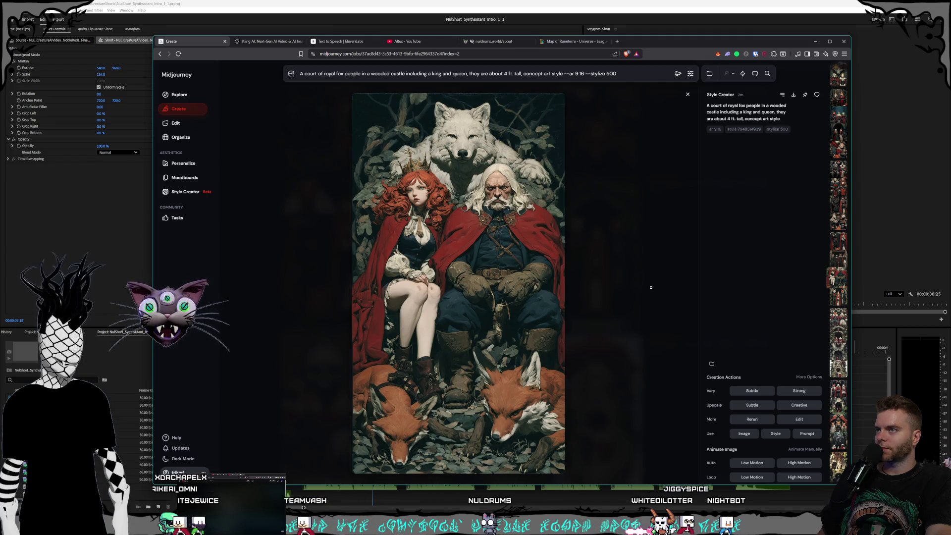
pyautogui.click(651, 288)
# - Preview the fox trio in the archway and the clock-gate castle image
pyautogui.click(598, 208)
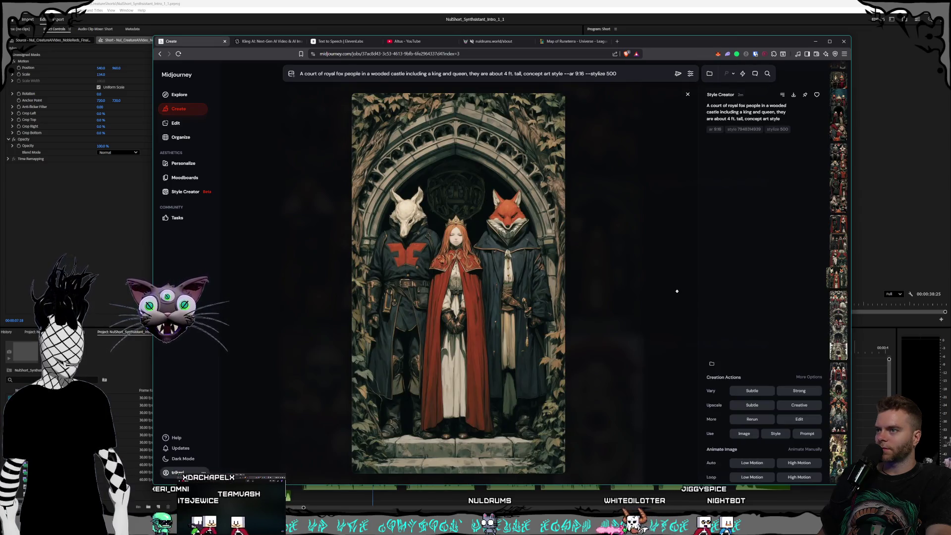
pyautogui.click(576, 266)
pyautogui.scroll(-1, 576, 266)
pyautogui.click(416, 307)
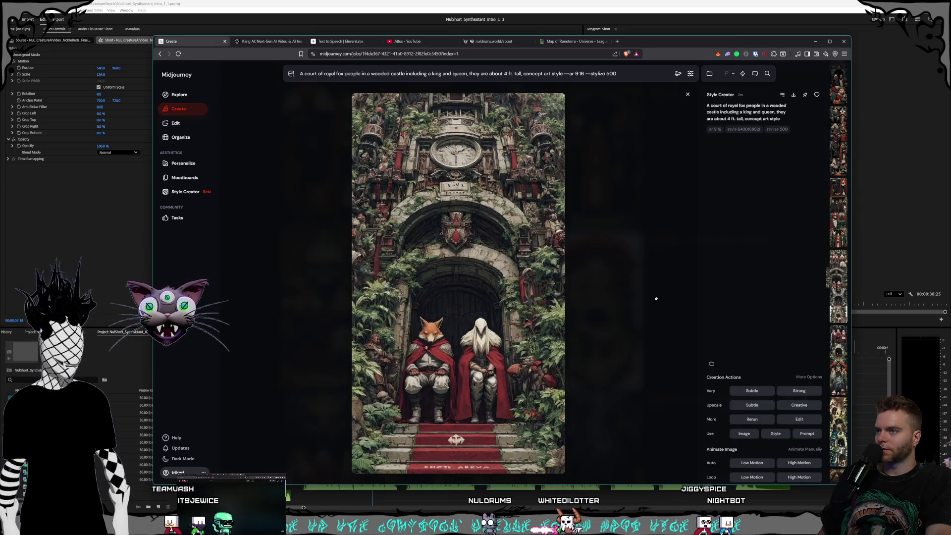
pyautogui.click(526, 231)
# - Open the tree-castle image in full view and download it
pyautogui.click(526, 232)
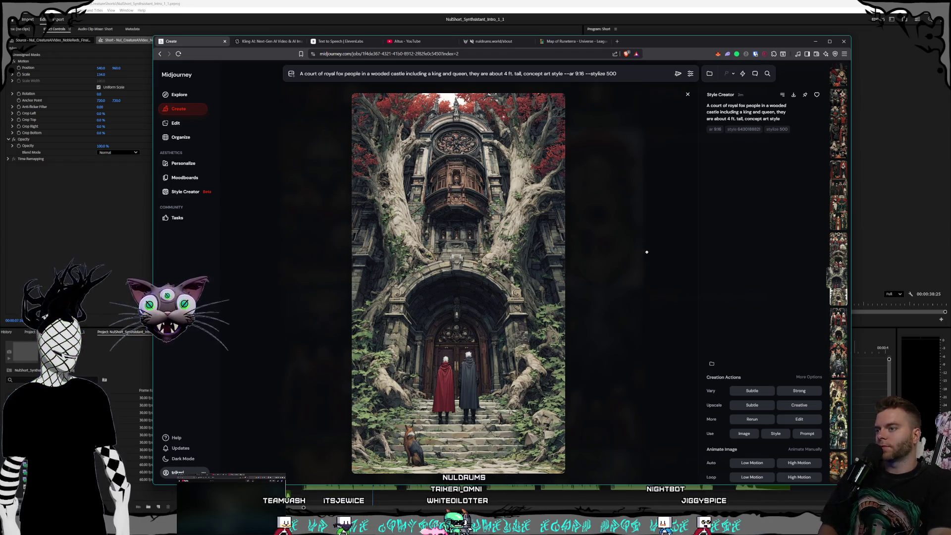
pyautogui.click(616, 254)
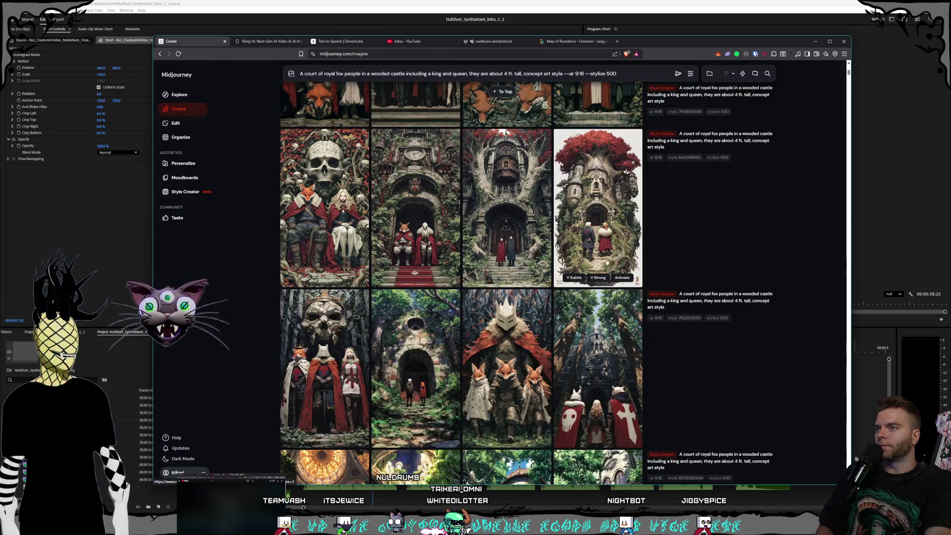
pyautogui.click(505, 223)
pyautogui.press('Escape')
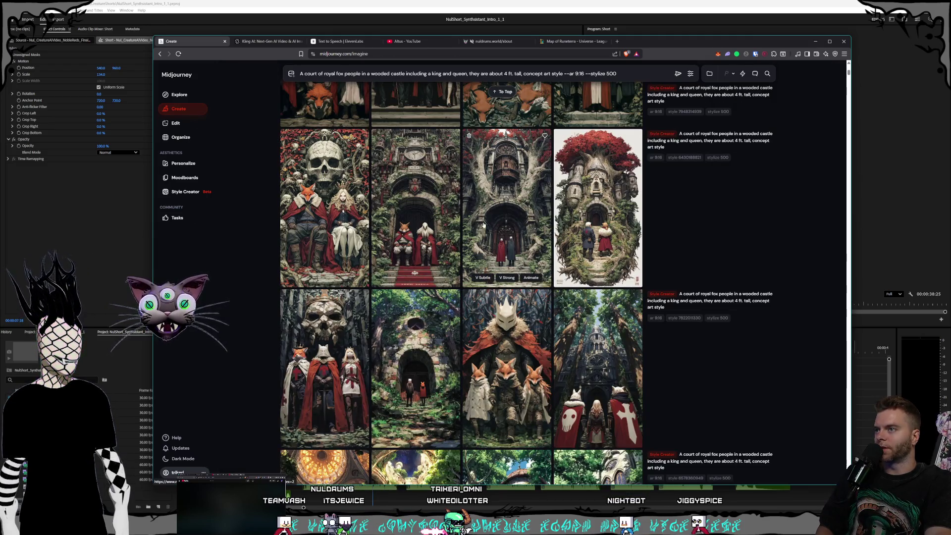
pyautogui.click(505, 213)
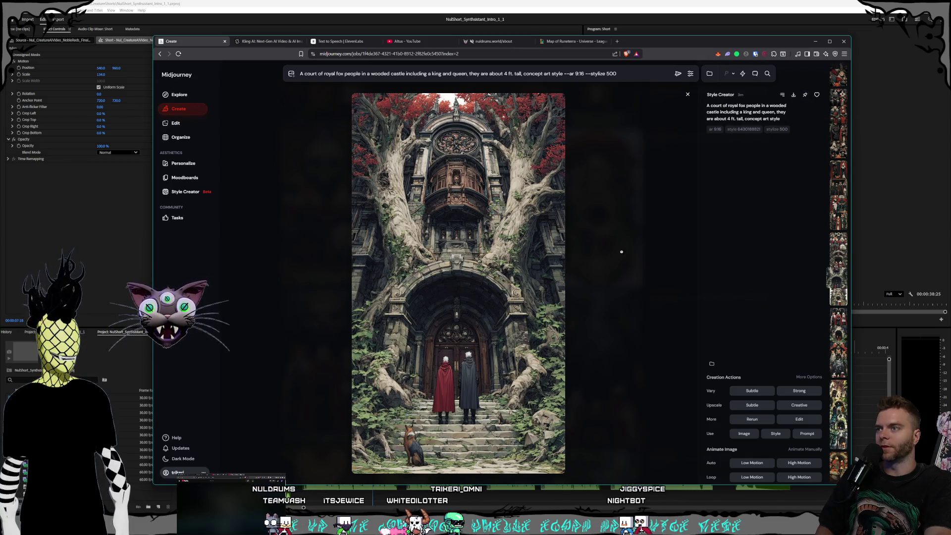
pyautogui.click(795, 95)
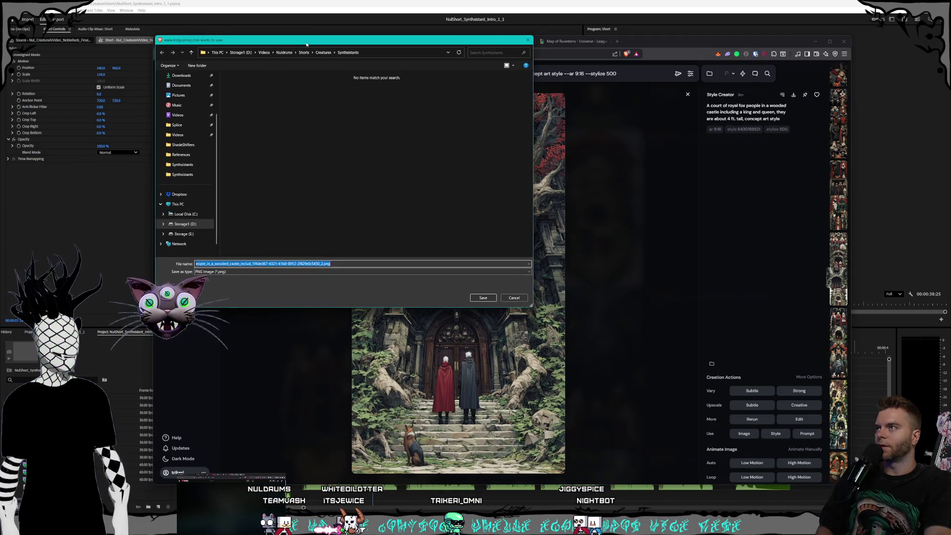
# - Save the image as PNG in Storage1 > Pictures > Characters > Shorts > Noble Reds, then close the viewer
pyautogui.click(395, 117)
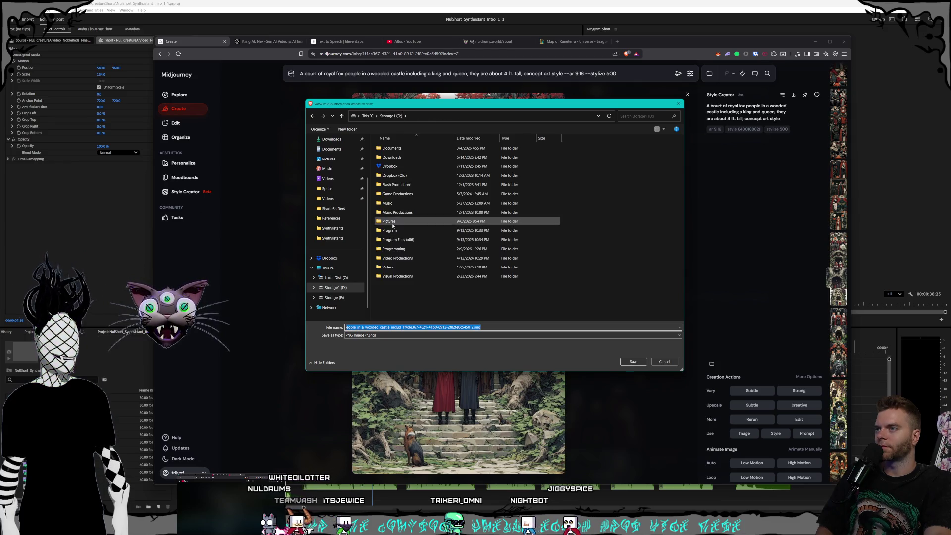
pyautogui.doubleClick(425, 236)
pyautogui.doubleClick(391, 226)
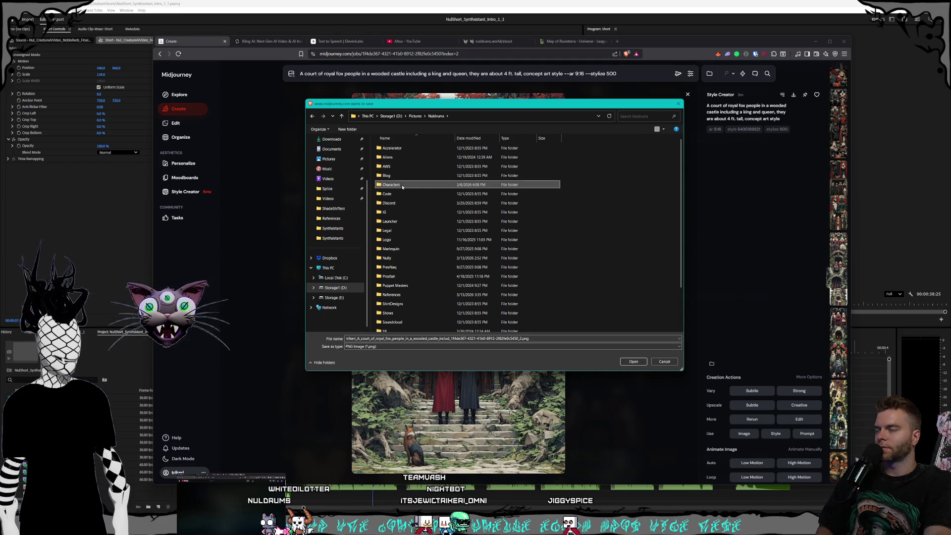
pyautogui.doubleClick(396, 184)
pyautogui.doubleClick(392, 167)
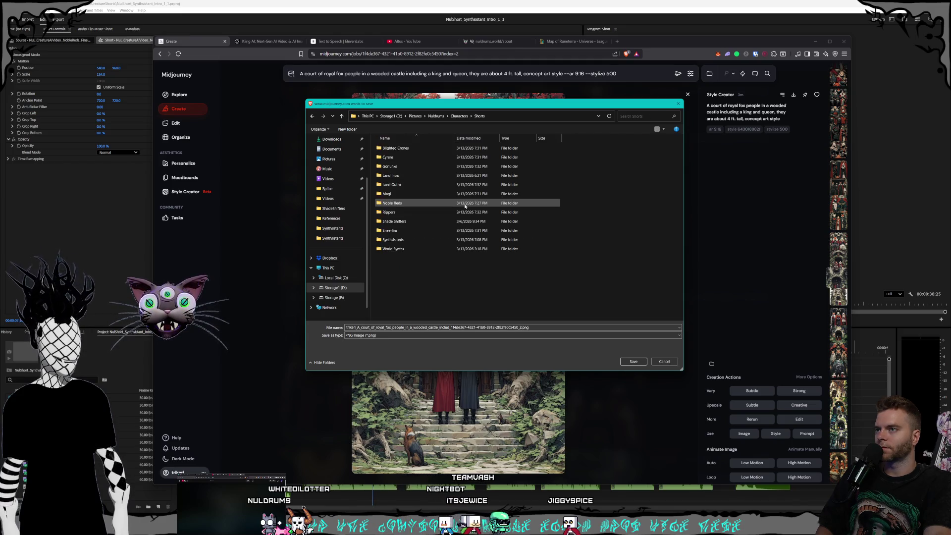
pyautogui.doubleClick(399, 202)
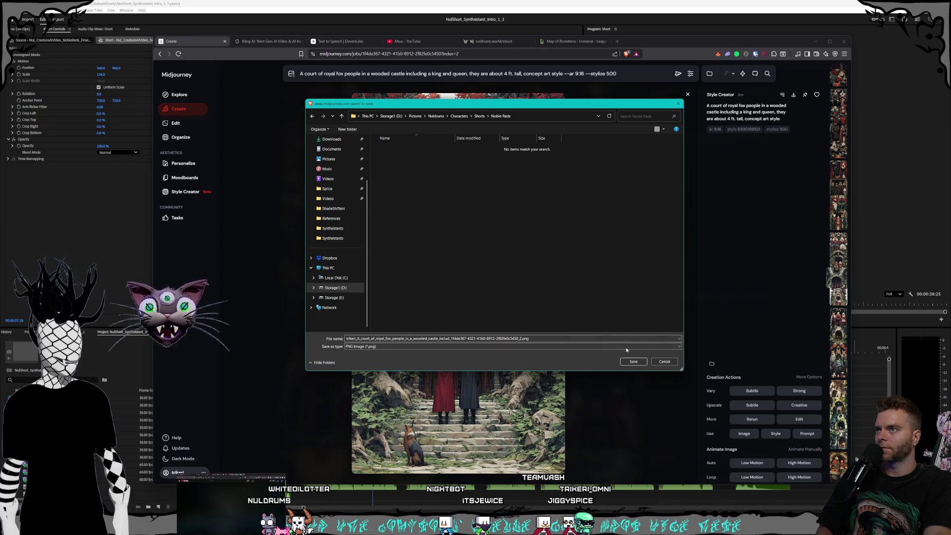
pyautogui.click(633, 361)
pyautogui.click(548, 233)
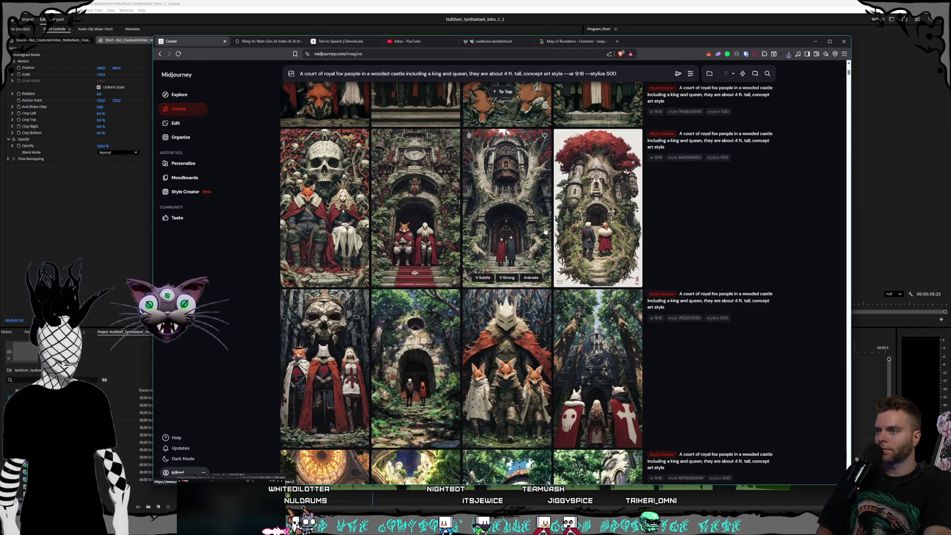
pyautogui.scroll(-2, 548, 233)
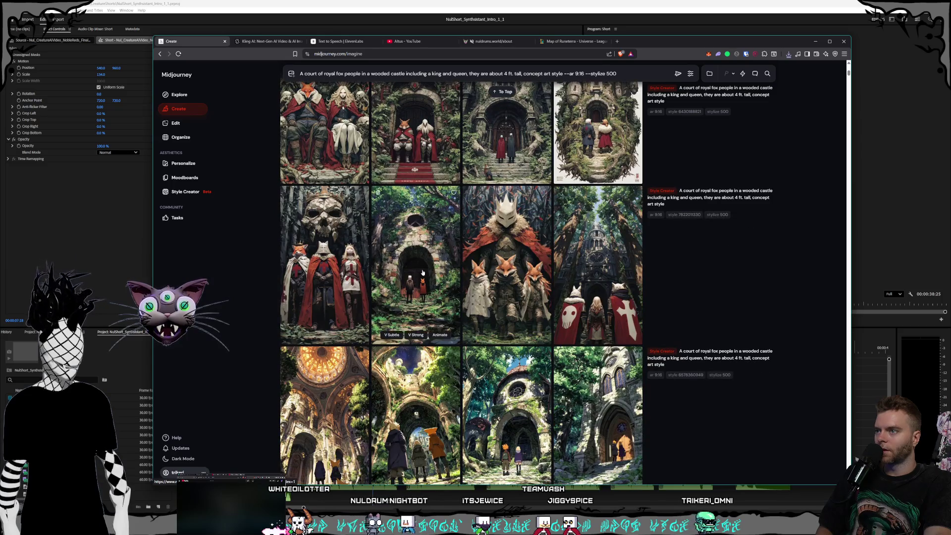
pyautogui.click(423, 273)
pyautogui.click(622, 312)
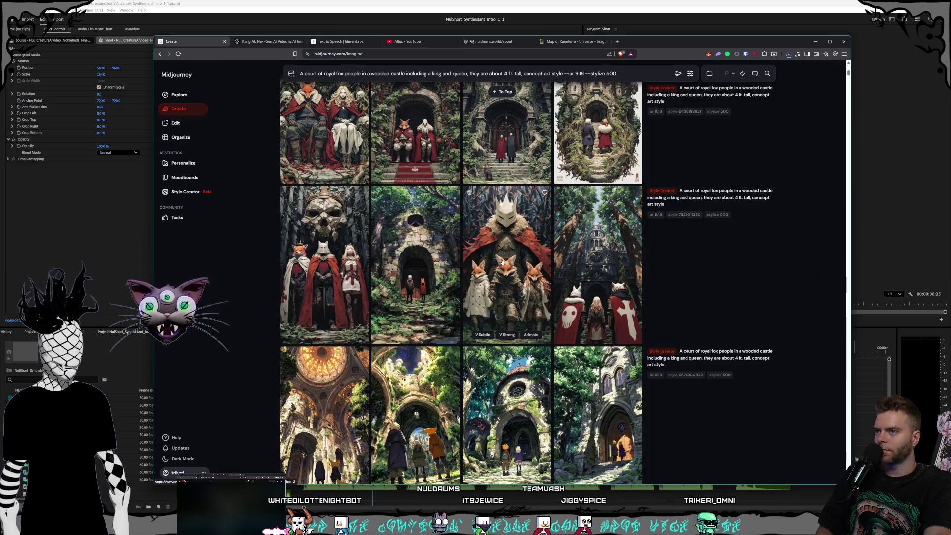
pyautogui.click(511, 263)
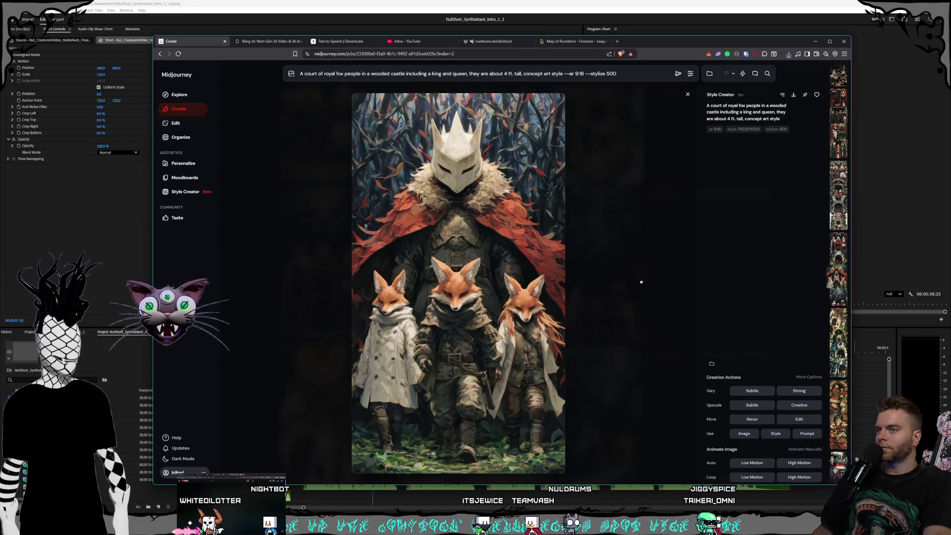
pyautogui.click(641, 282)
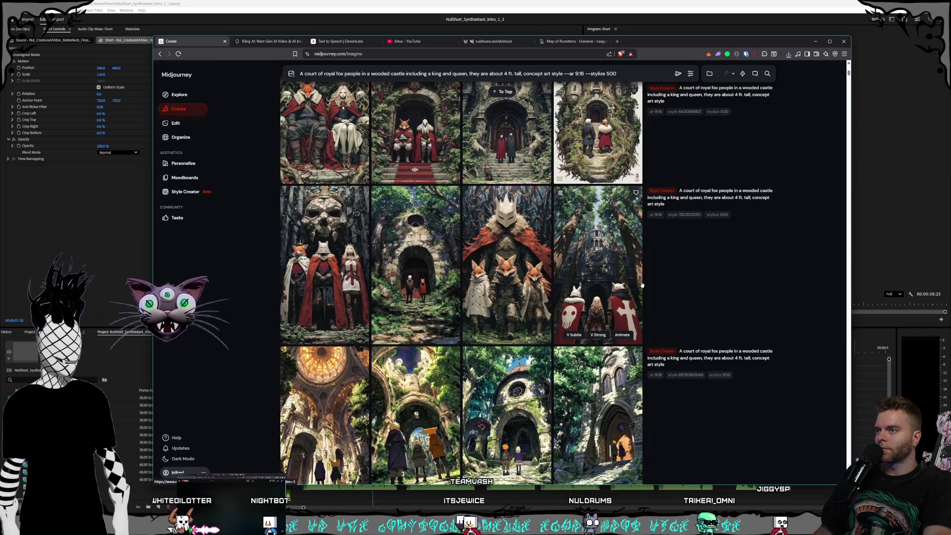
pyautogui.click(623, 288)
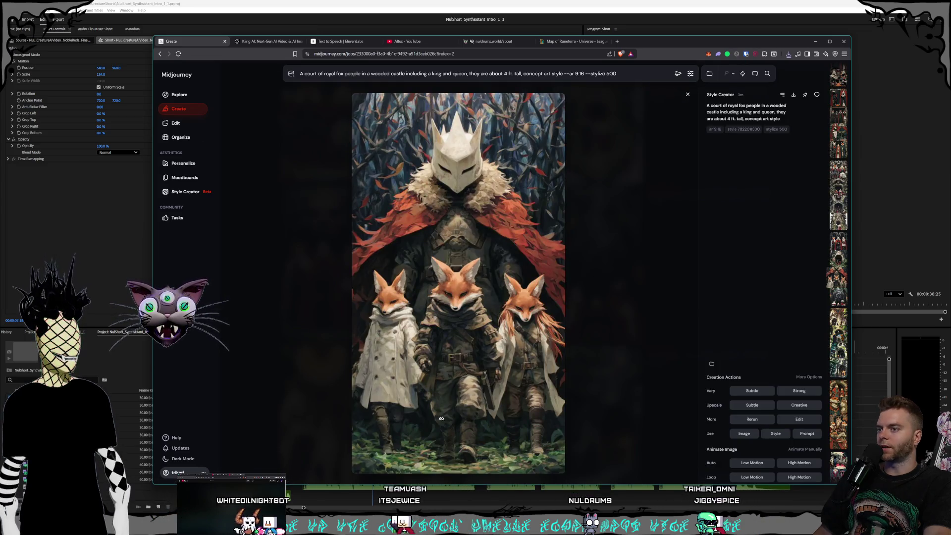
pyautogui.click(647, 246)
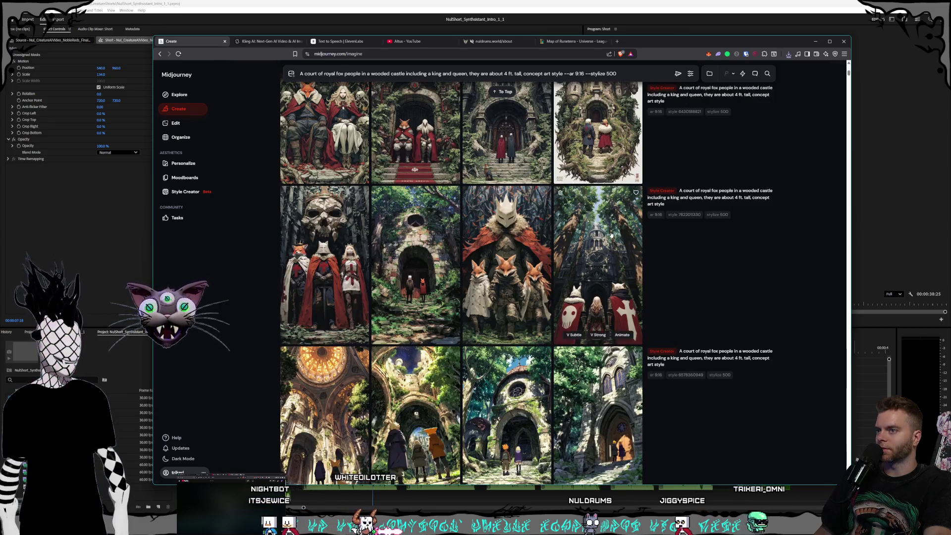
pyautogui.scroll(-3, 611, 234)
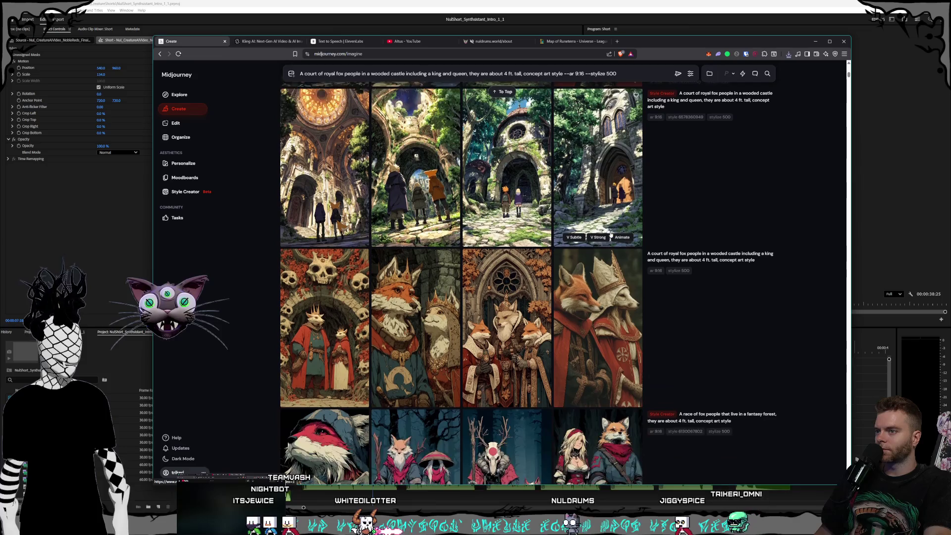
pyautogui.click(586, 261)
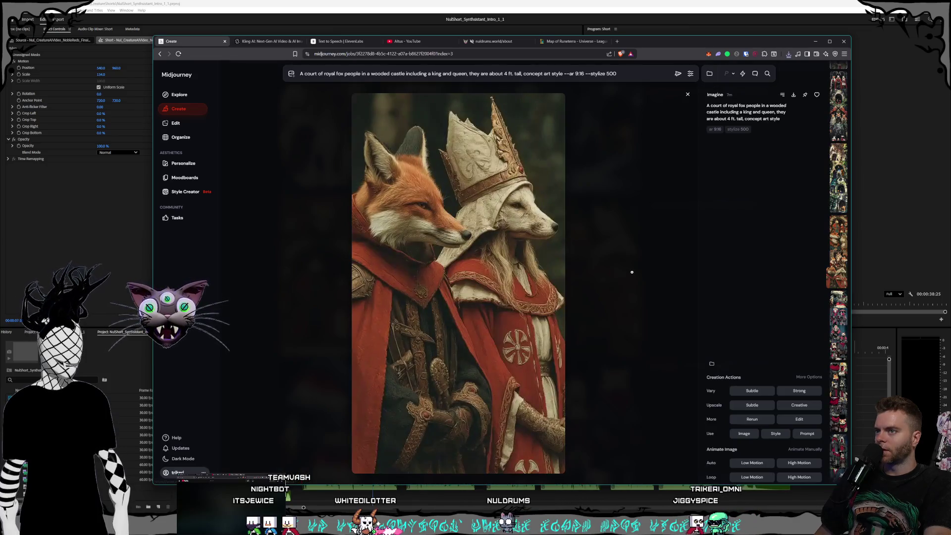
pyautogui.click(631, 271)
pyautogui.click(618, 327)
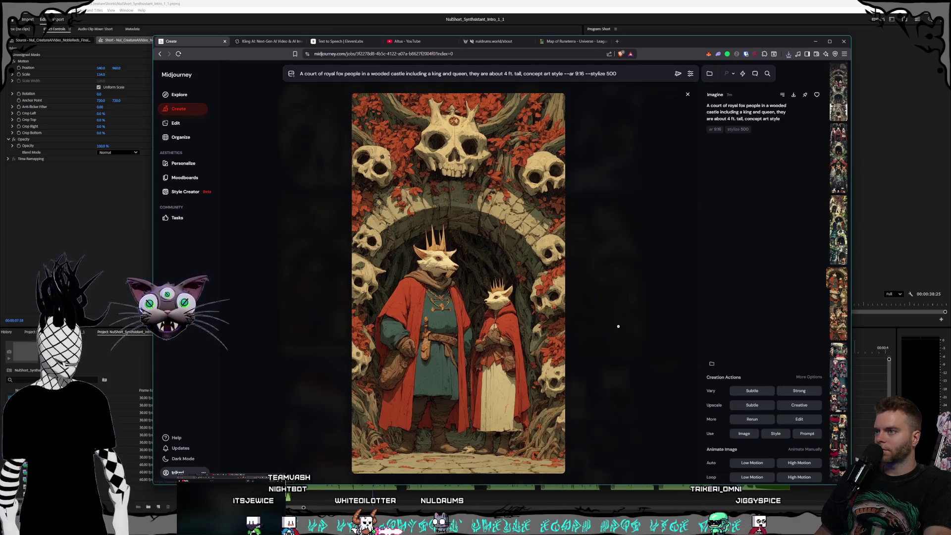
pyautogui.click(618, 327)
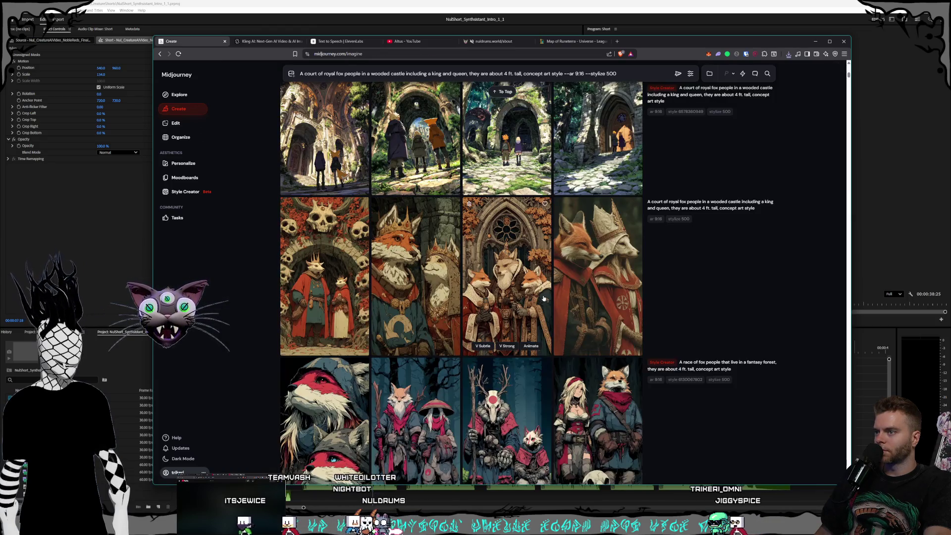
# - Enlarge and close the red-hood fox, red-scarf fox pair and hooded fox pair images
pyautogui.scroll(-5, 515, 289)
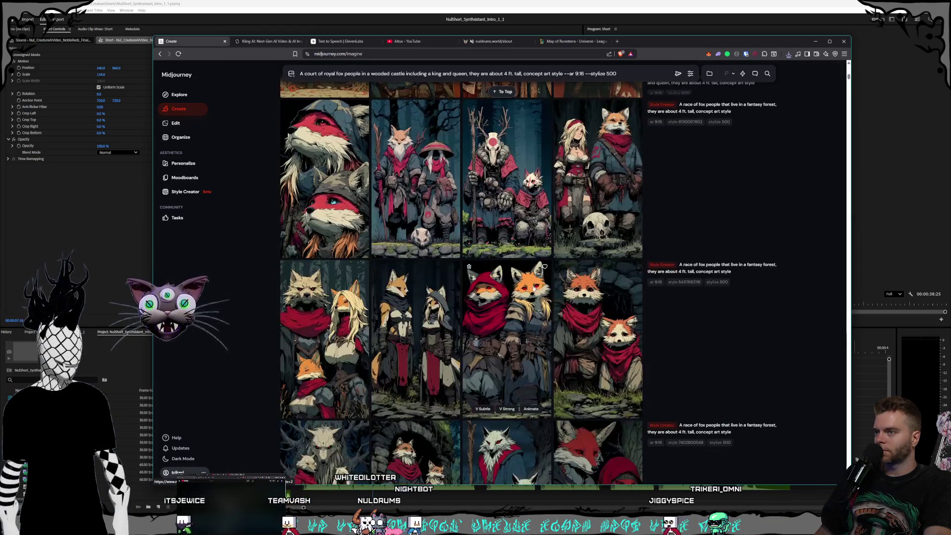
pyautogui.click(547, 331)
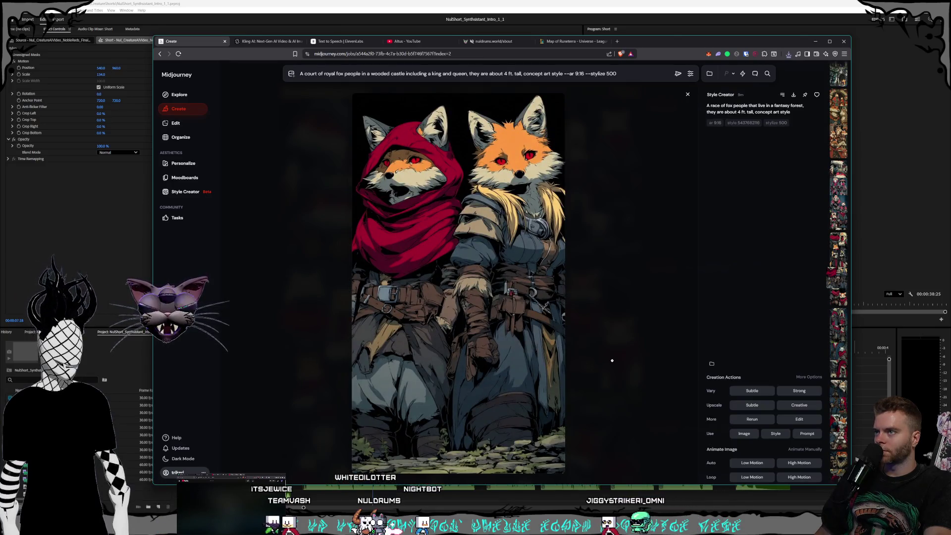
pyautogui.click(612, 361)
pyautogui.click(589, 344)
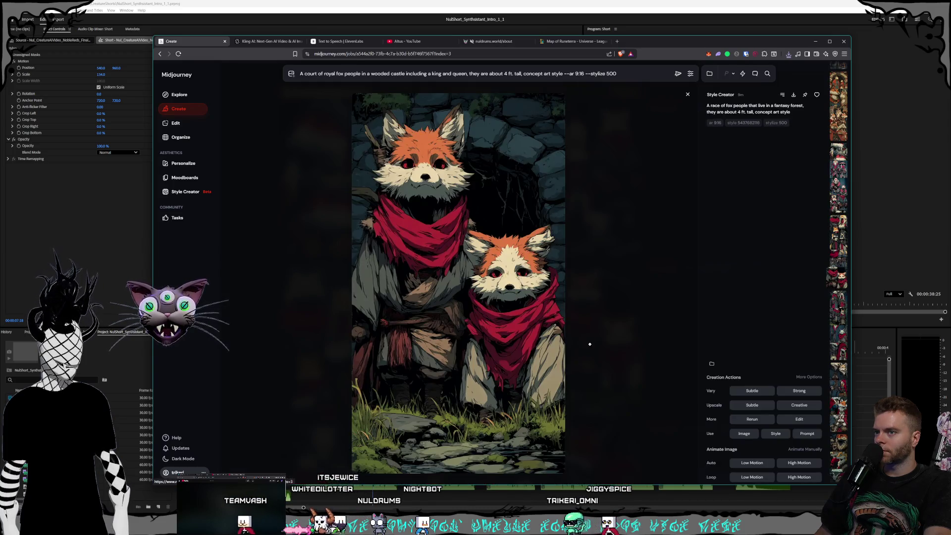
pyautogui.click(602, 345)
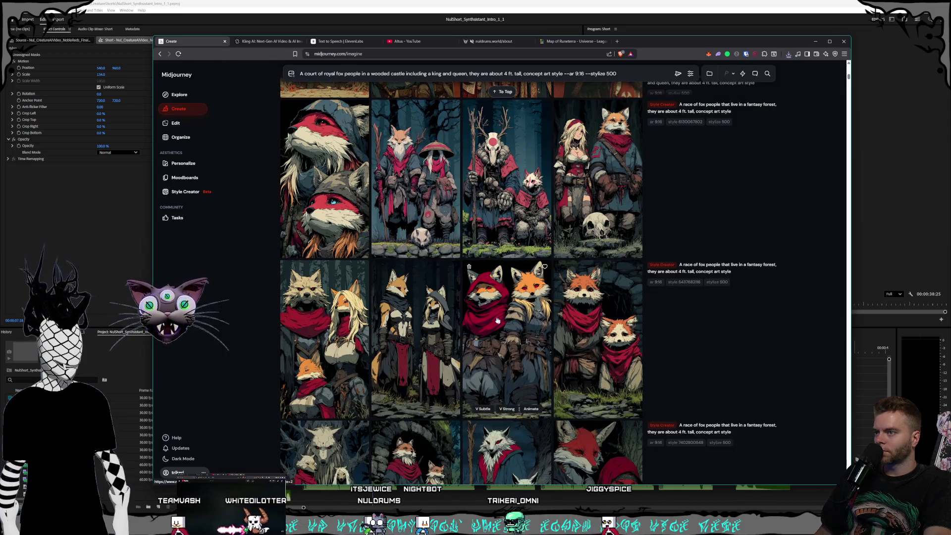
pyautogui.scroll(-1, 594, 342)
pyautogui.click(586, 340)
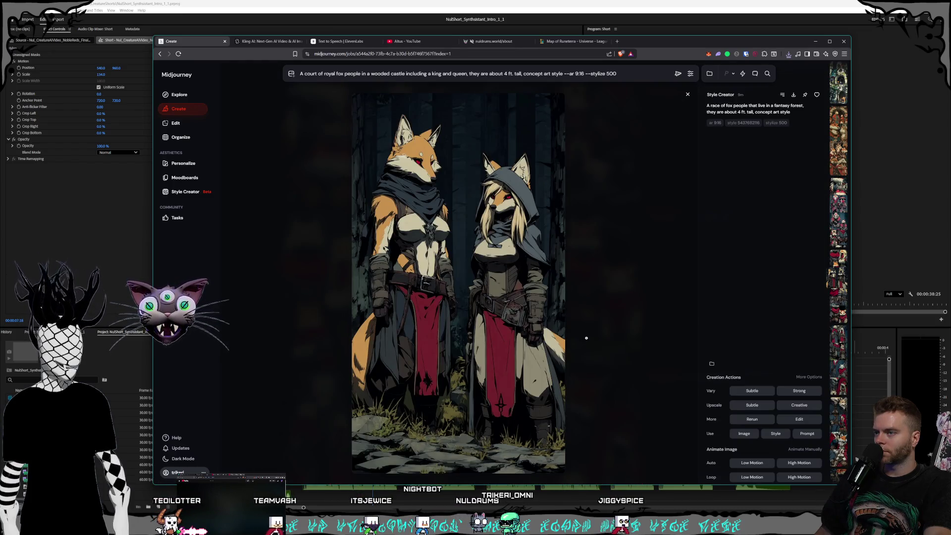
pyautogui.click(586, 338)
# - Inspect the two foxes by the stone archway, the white wolves and the red-hooded fox with skull
pyautogui.scroll(-3, 459, 289)
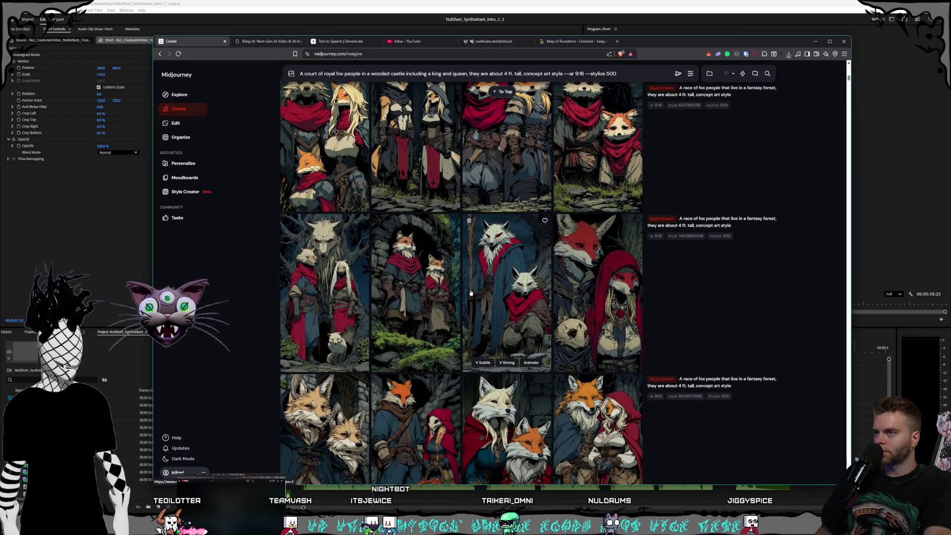
pyautogui.click(448, 295)
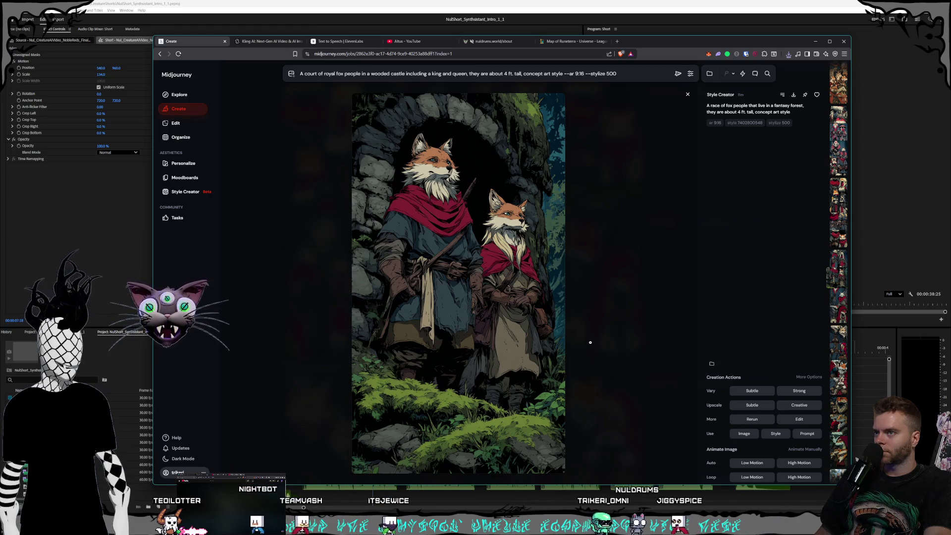
pyautogui.click(590, 342)
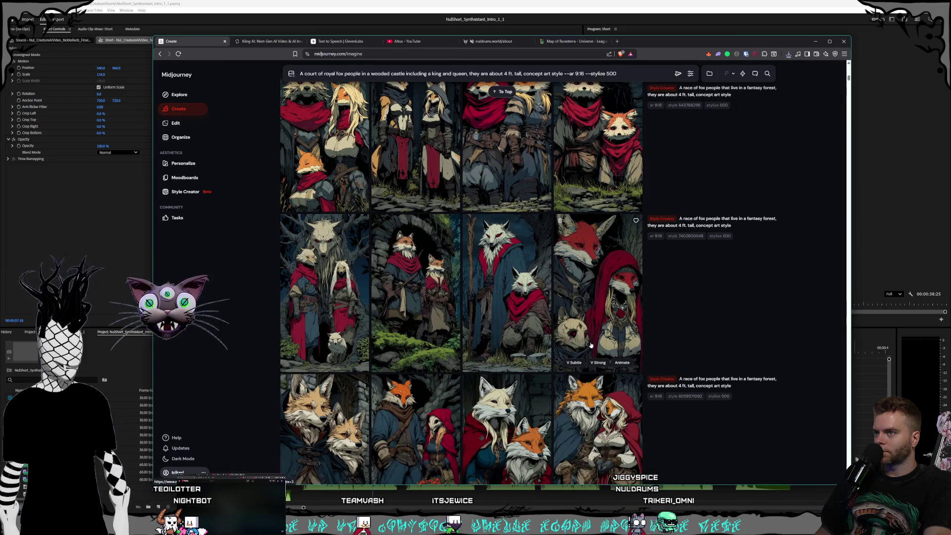
pyautogui.click(586, 337)
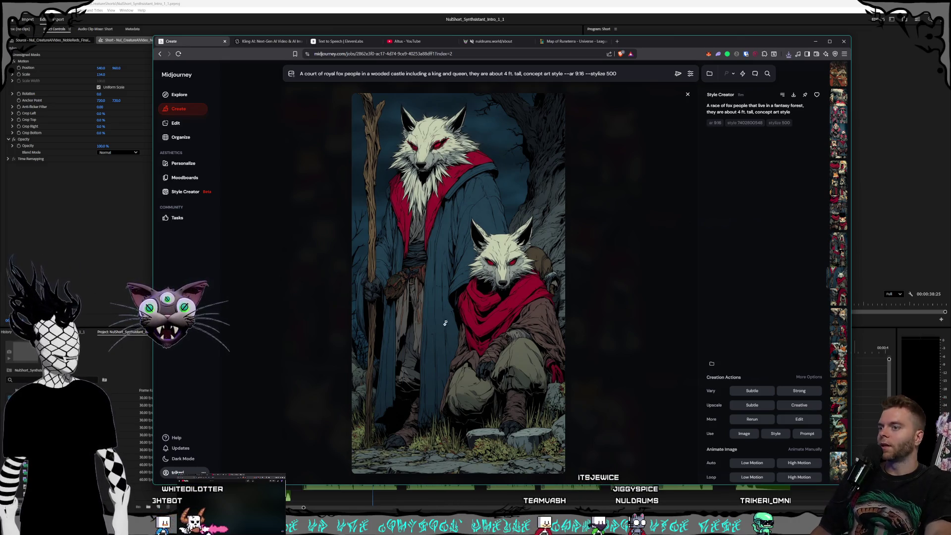
pyautogui.click(595, 301)
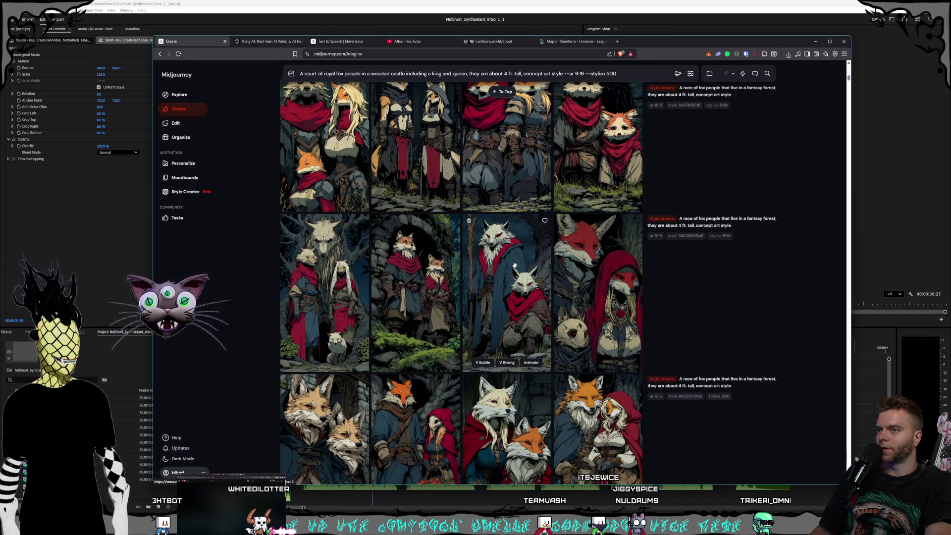
pyautogui.scroll(-2, 515, 257)
pyautogui.click(585, 226)
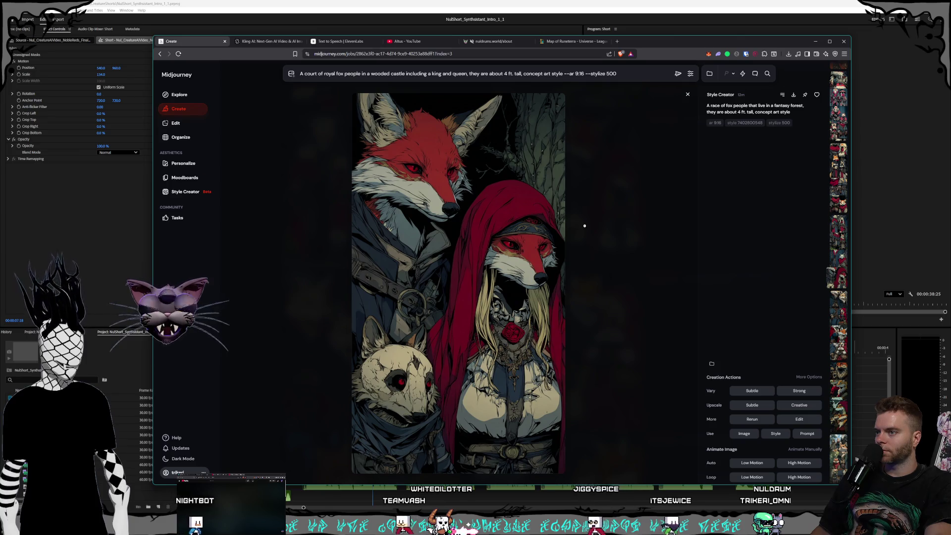
pyautogui.click(585, 226)
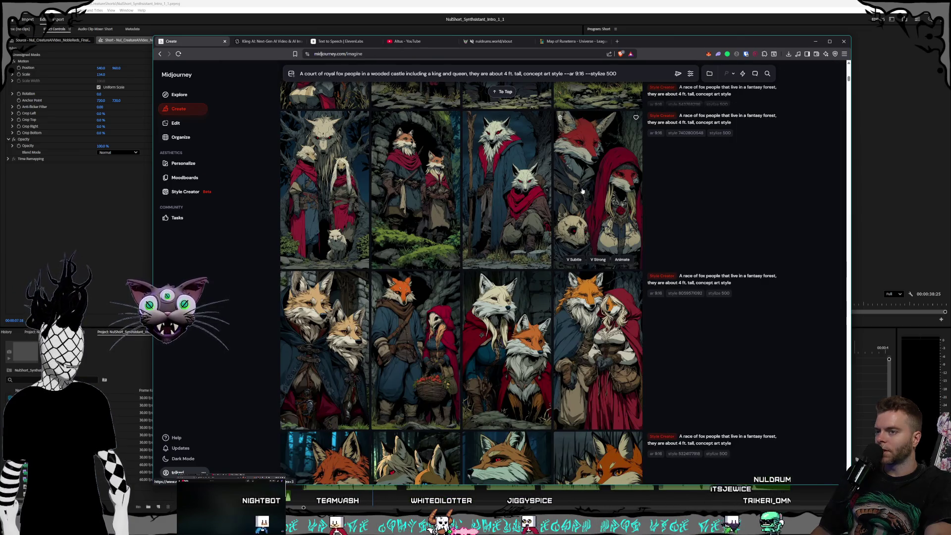
pyautogui.click(585, 228)
pyautogui.click(618, 255)
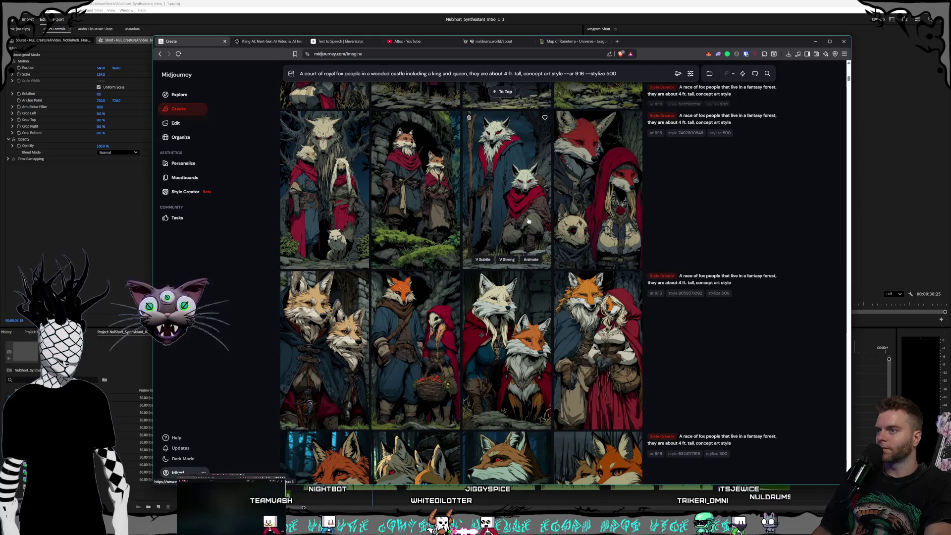
# - View the fox with red-hooded companion and the row's first image, then scroll to later rows
pyautogui.scroll(-2, 618, 256)
pyautogui.click(622, 250)
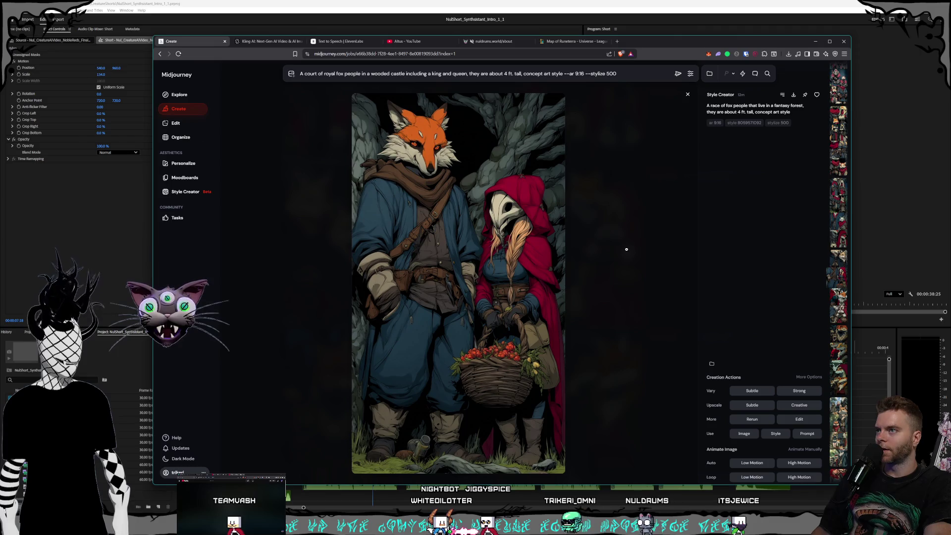
pyautogui.click(626, 250)
pyautogui.scroll(-1, 514, 214)
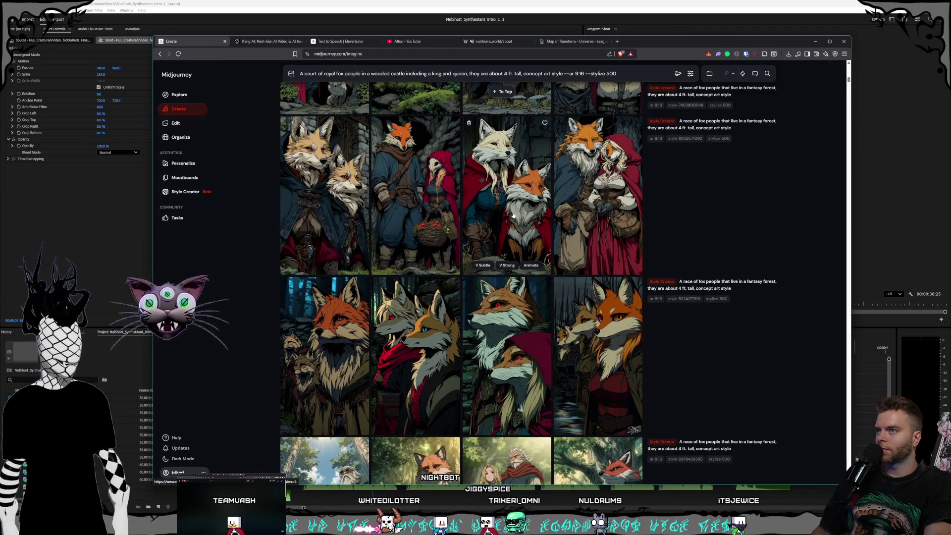
pyautogui.click(354, 195)
pyautogui.click(661, 248)
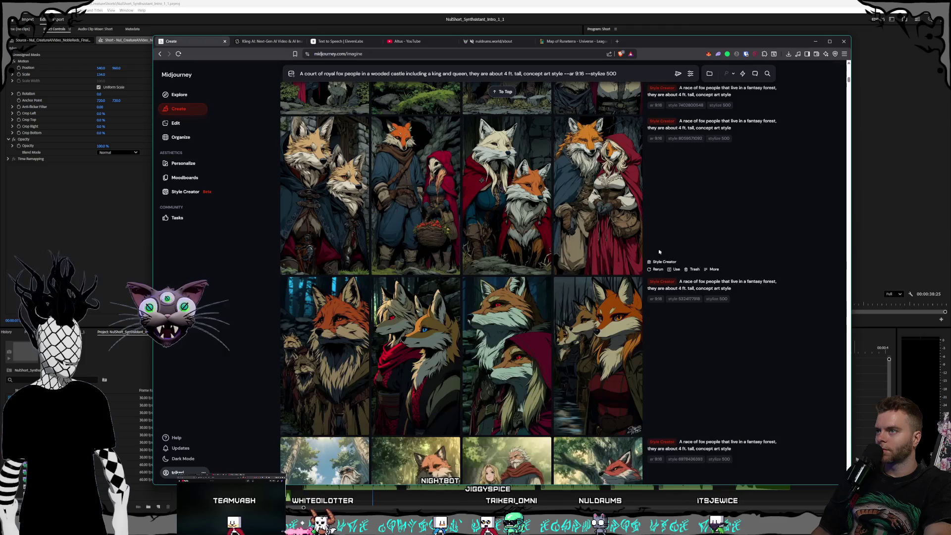
pyautogui.scroll(-3, 521, 200)
pyautogui.scroll(-3, 521, 200)
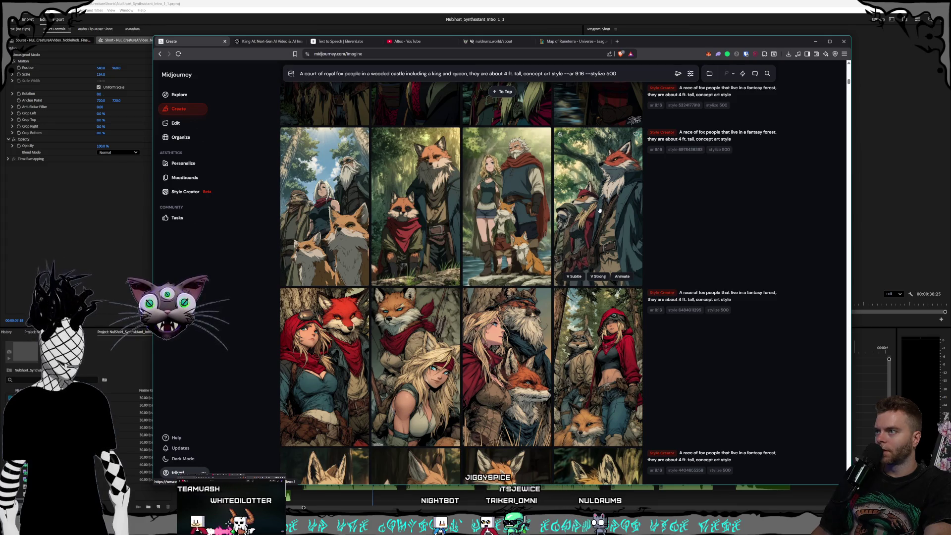
pyautogui.scroll(-1, 599, 210)
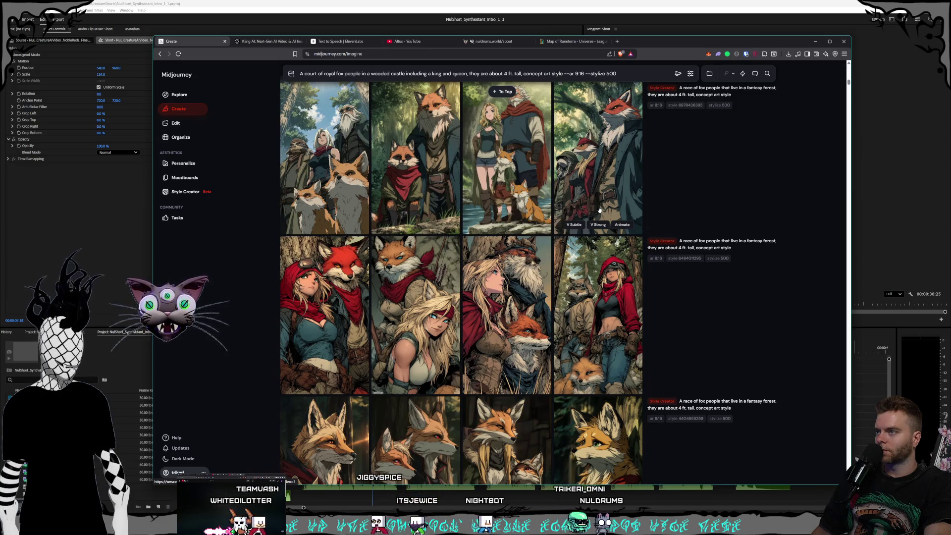
pyautogui.scroll(-1, 600, 210)
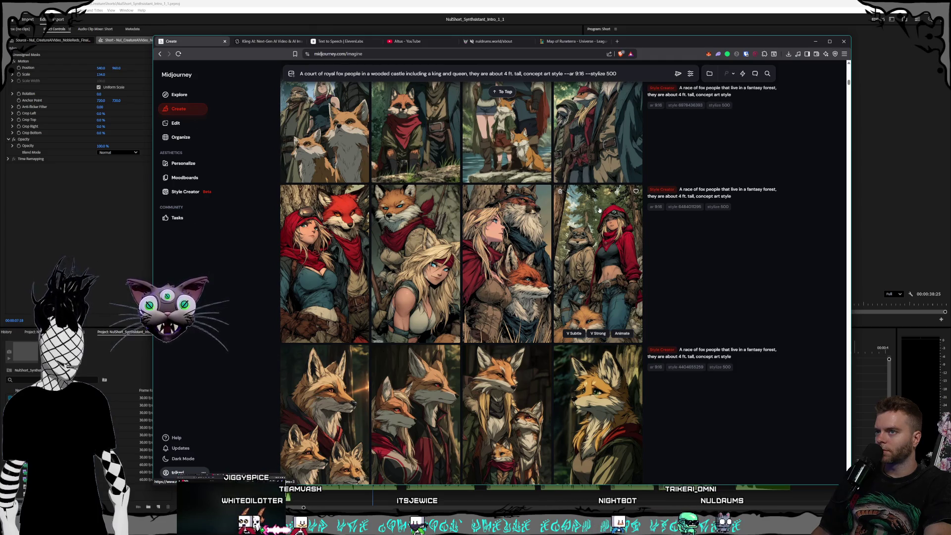
pyautogui.scroll(-2, 600, 210)
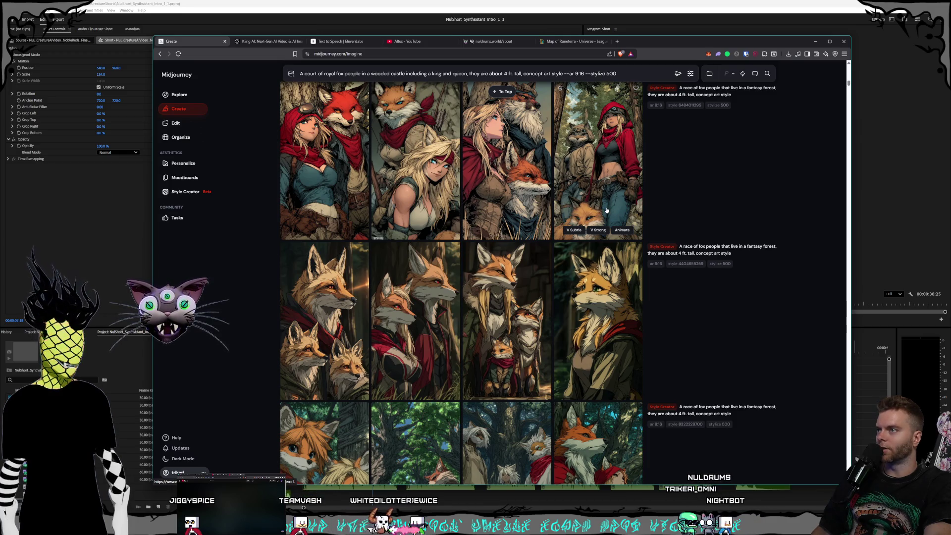
pyautogui.scroll(-2, 606, 210)
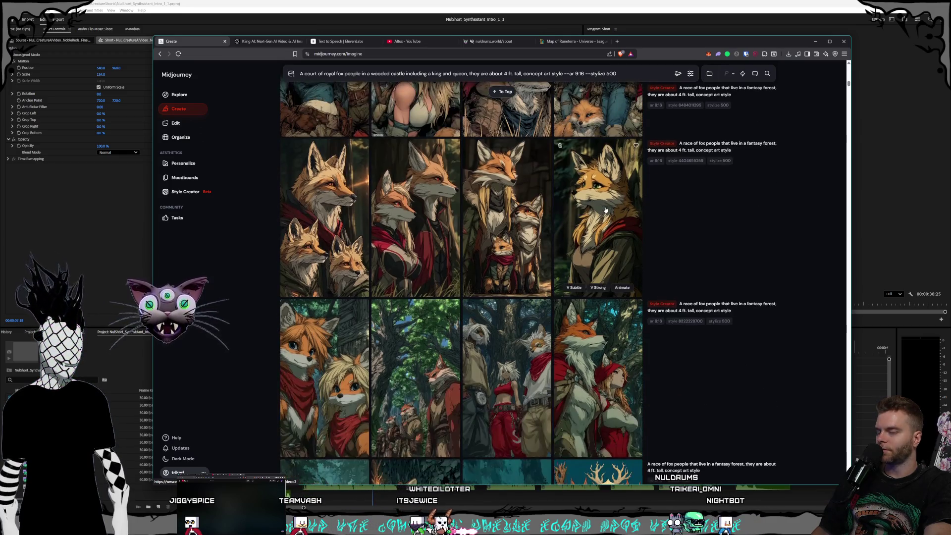
pyautogui.scroll(-2, 601, 210)
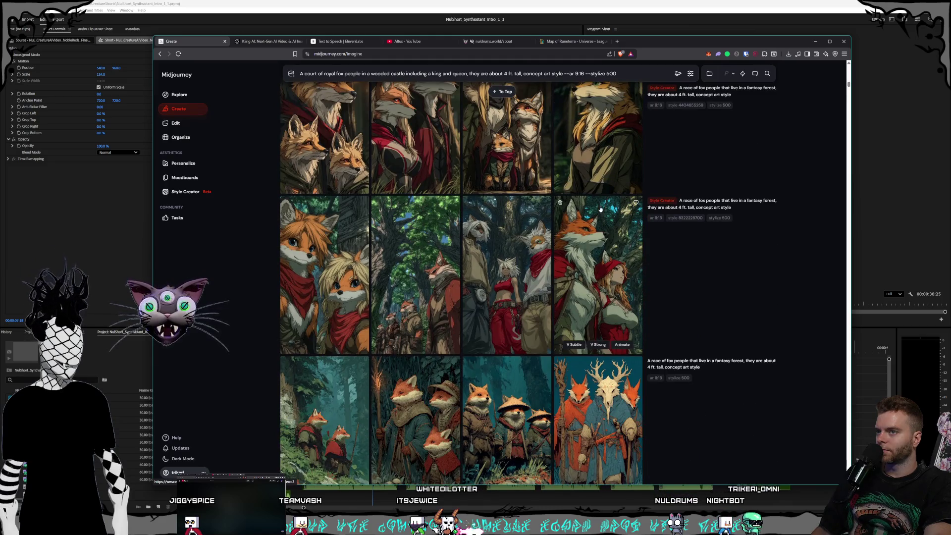
pyautogui.click(517, 256)
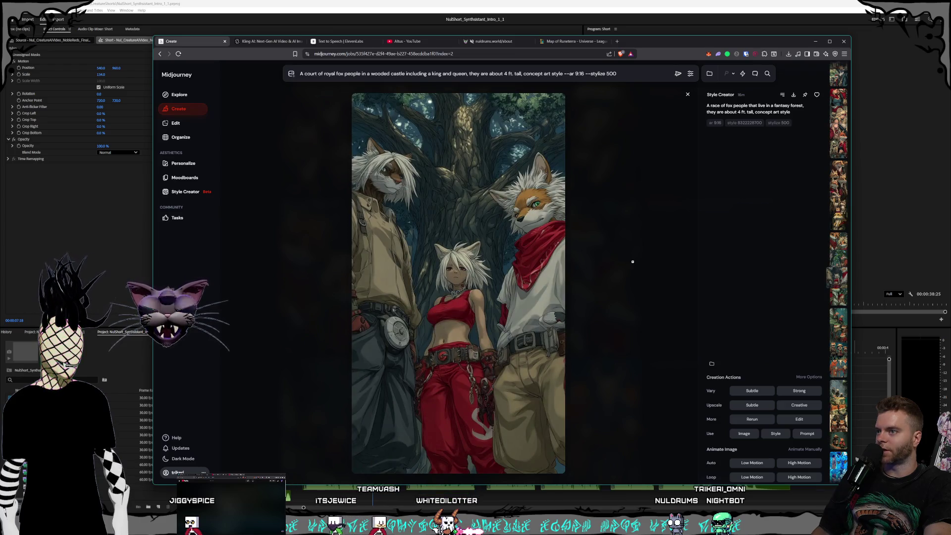
pyautogui.click(633, 262)
pyautogui.scroll(-1, 566, 243)
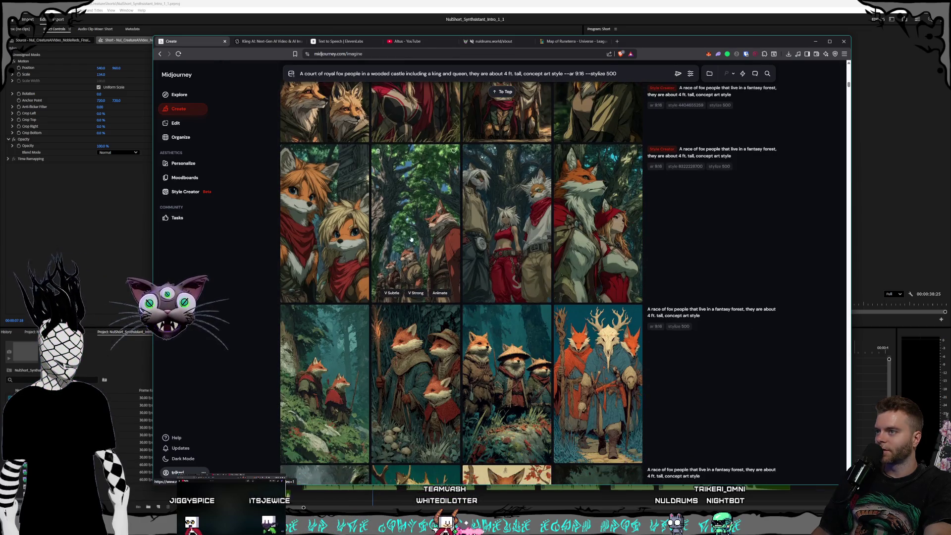
pyautogui.click(587, 265)
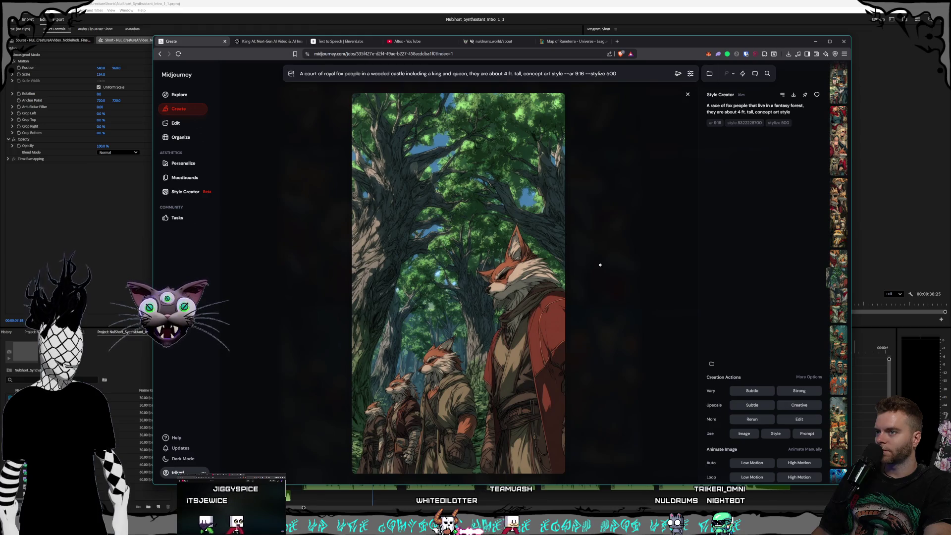
pyautogui.click(600, 265)
pyautogui.scroll(-2, 536, 230)
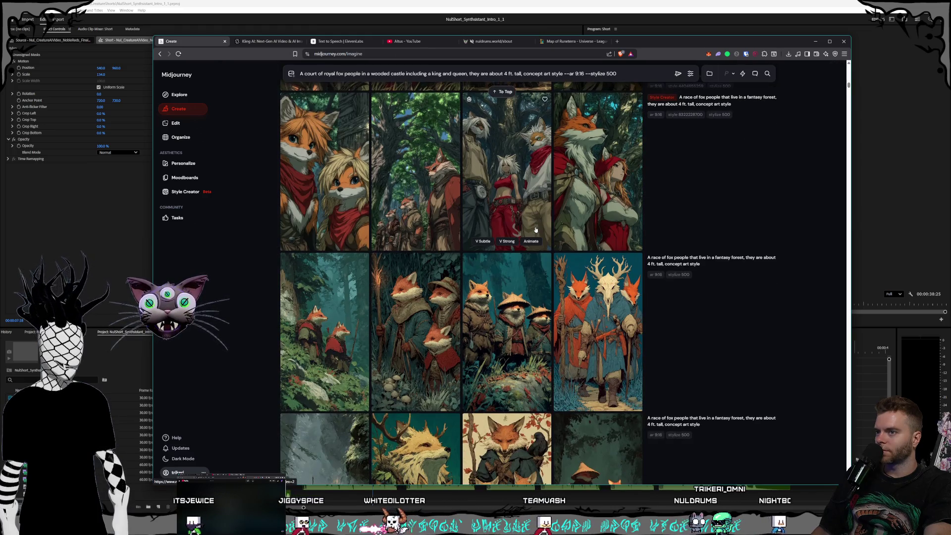
pyautogui.scroll(-1, 536, 230)
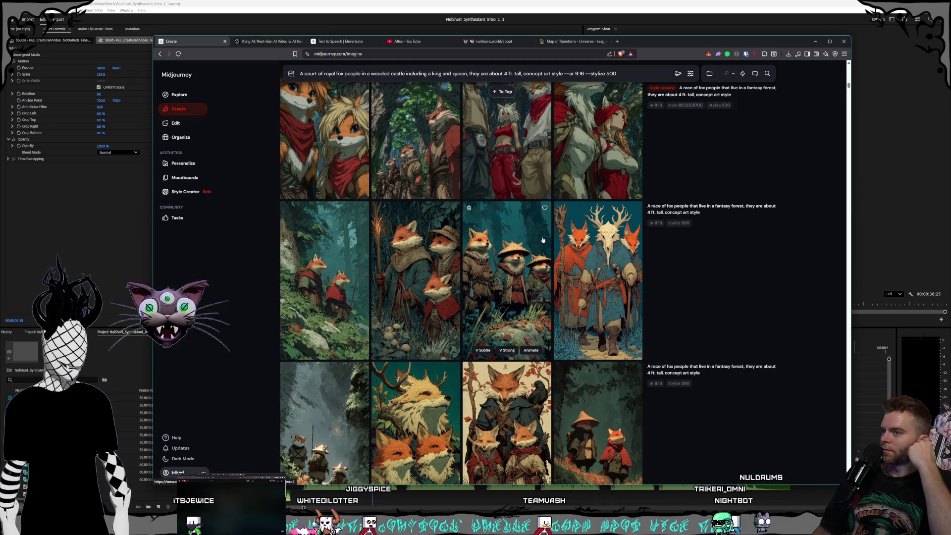
pyautogui.scroll(-2, 504, 209)
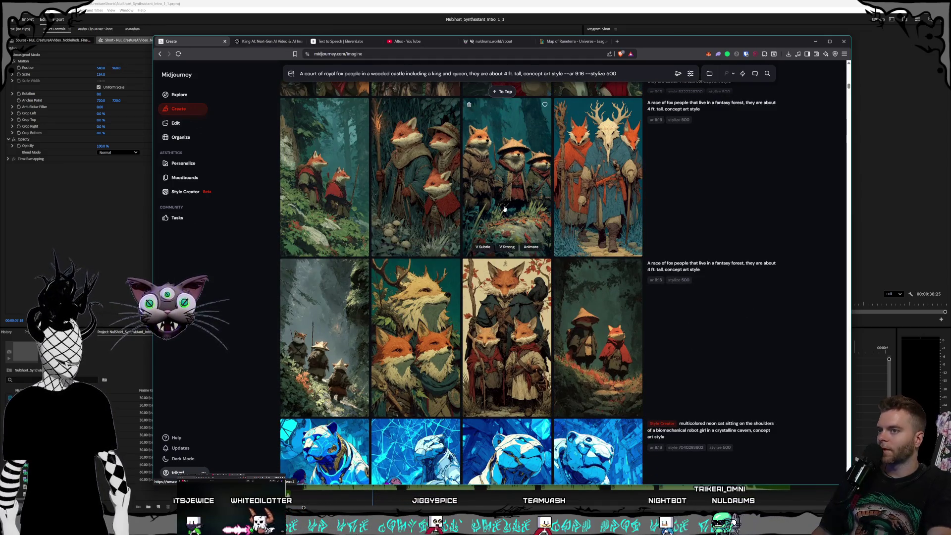
pyautogui.click(571, 304)
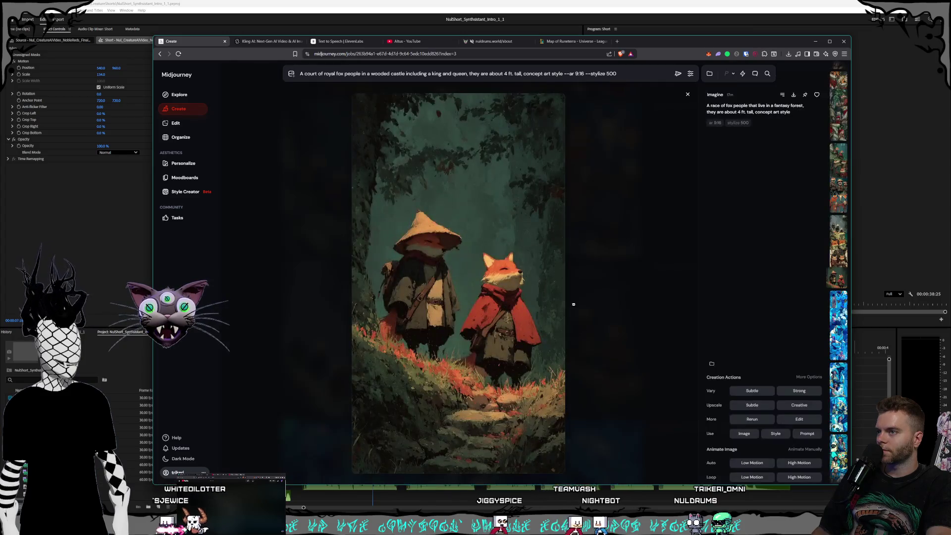
pyautogui.click(588, 305)
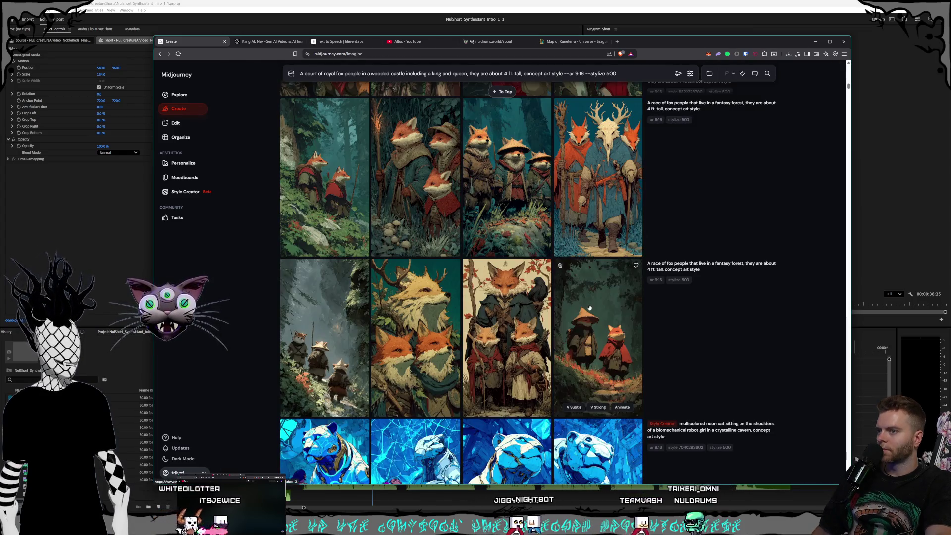
pyautogui.scroll(2, 542, 322)
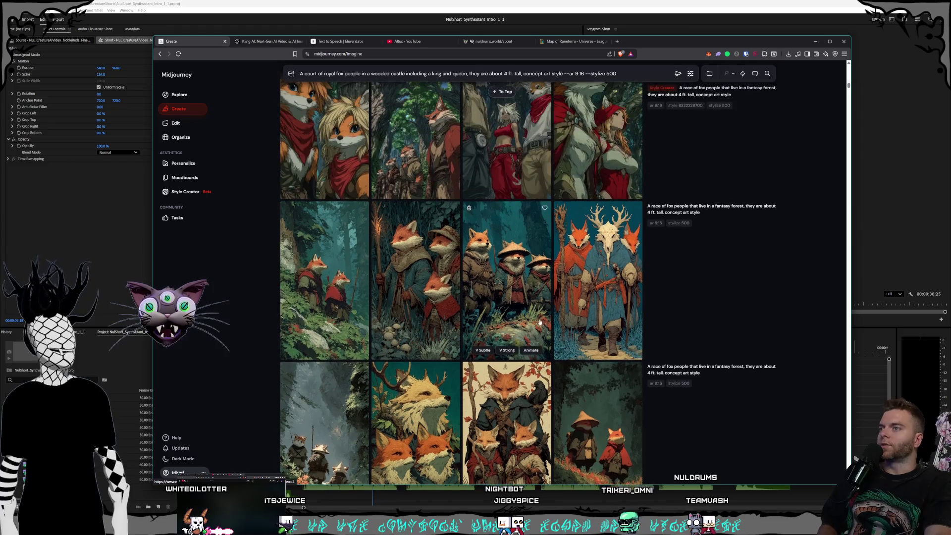
pyautogui.scroll(6, 541, 323)
pyautogui.scroll(3, 554, 348)
pyautogui.scroll(3, 548, 347)
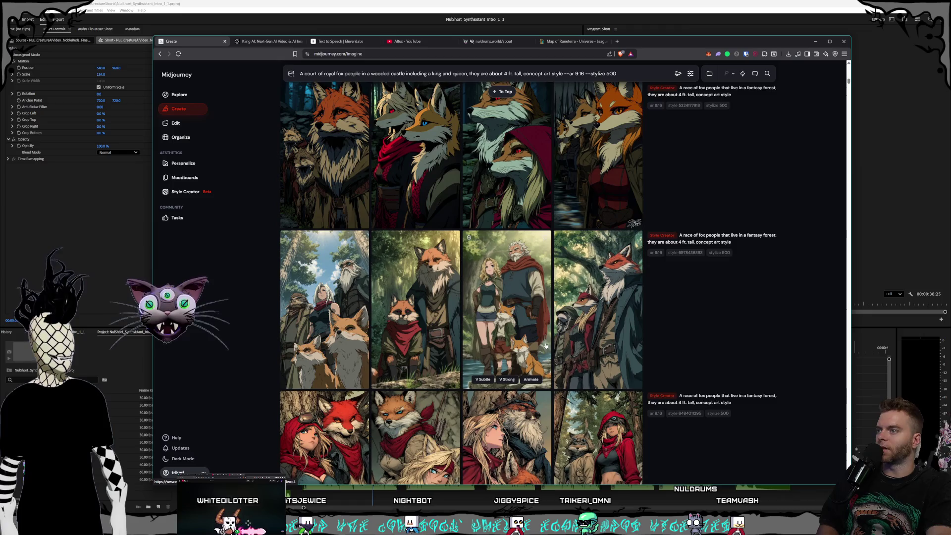
pyautogui.scroll(4, 546, 346)
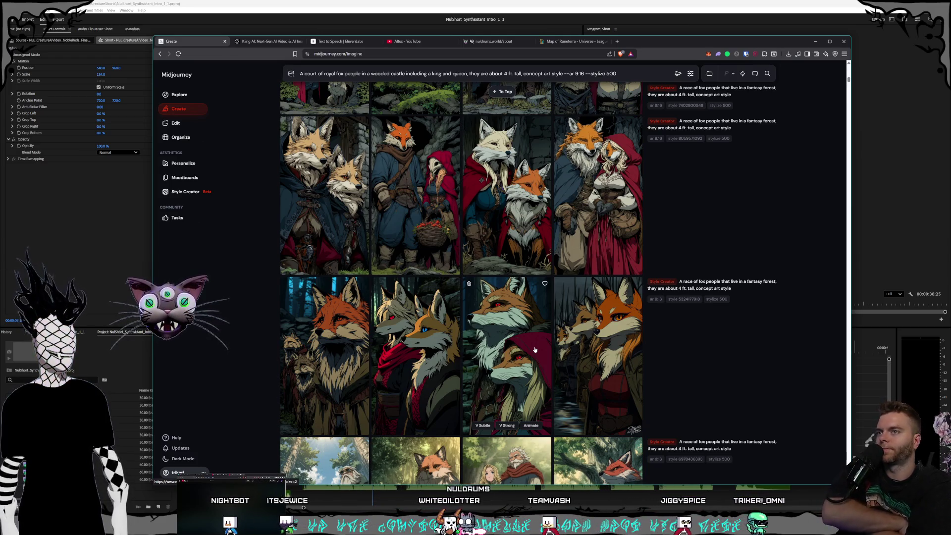
pyautogui.scroll(2, 532, 367)
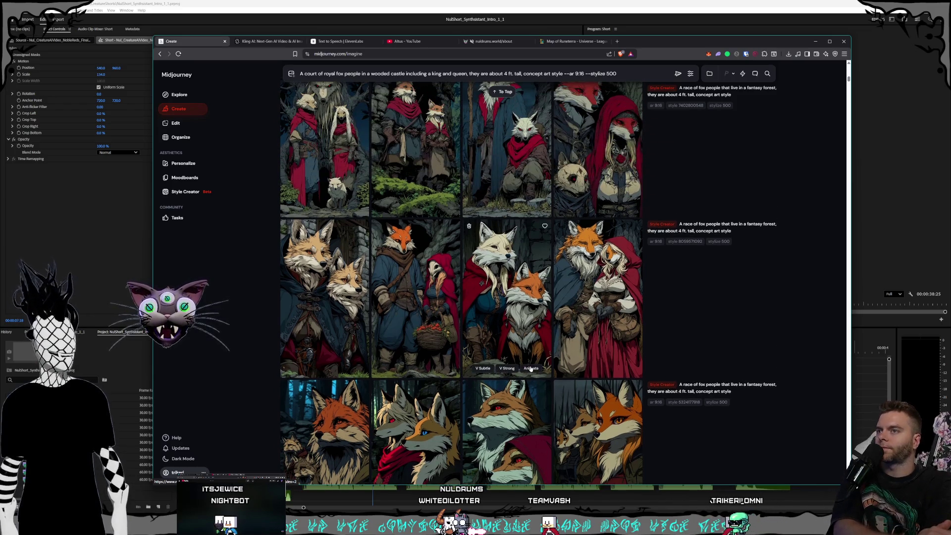
pyautogui.scroll(3, 538, 385)
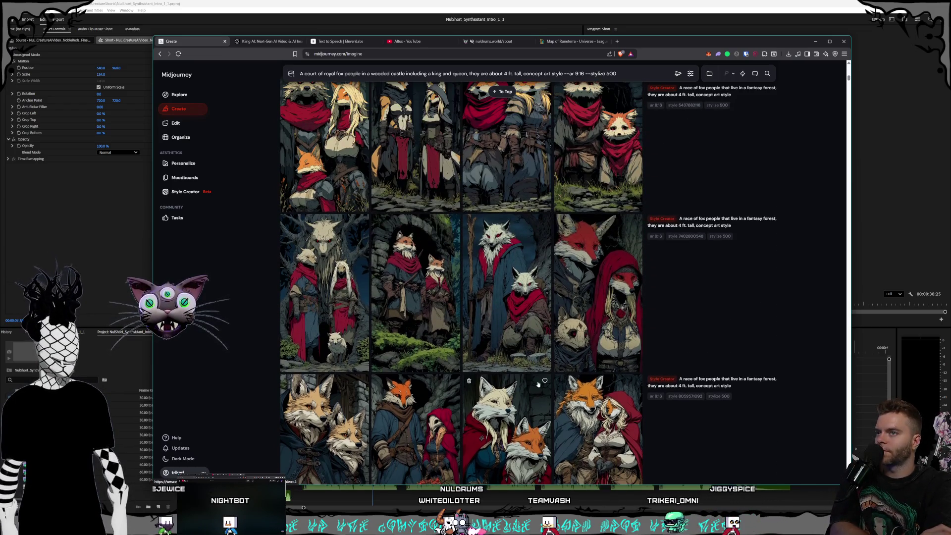
pyautogui.click(622, 269)
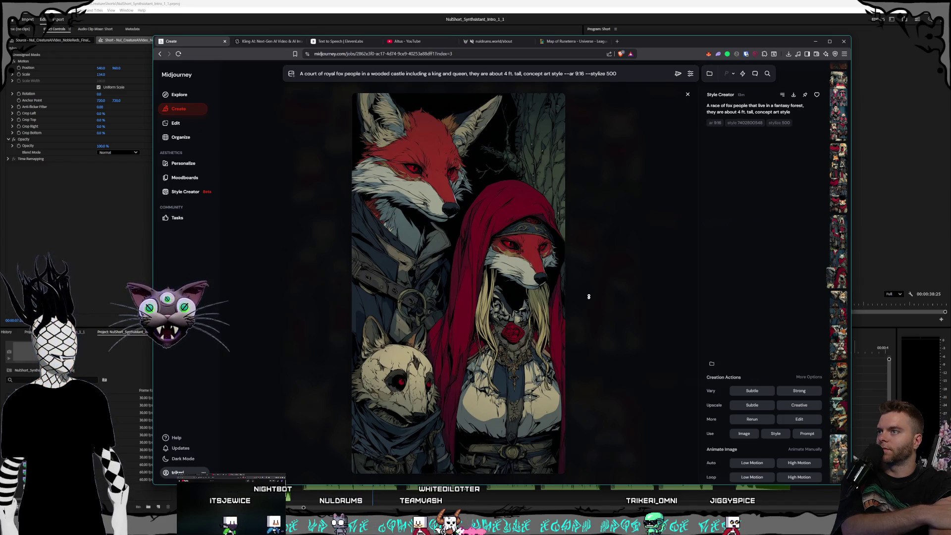
# - Save the red-hooded fox pair image as a PNG into Noble Reds and close the viewer
pyautogui.click(794, 94)
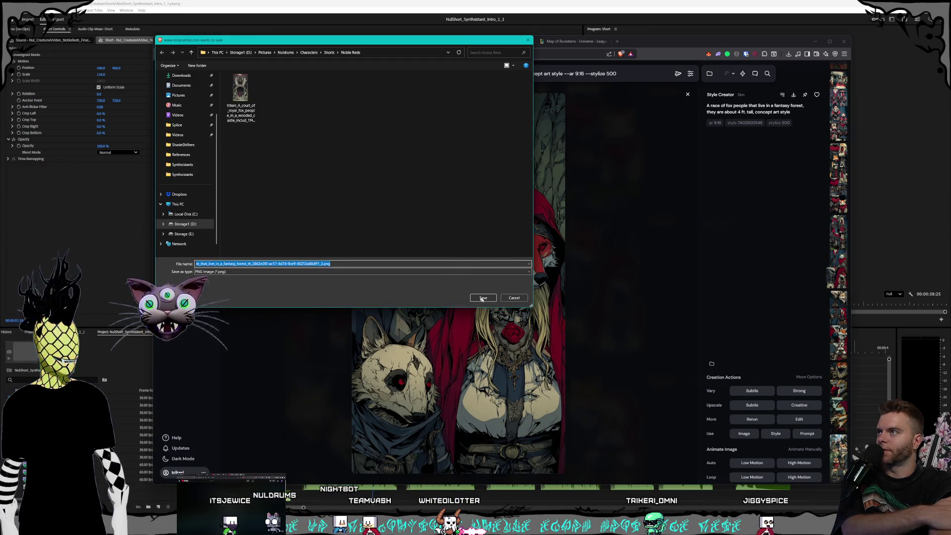
pyautogui.click(483, 297)
pyautogui.scroll(2, 488, 302)
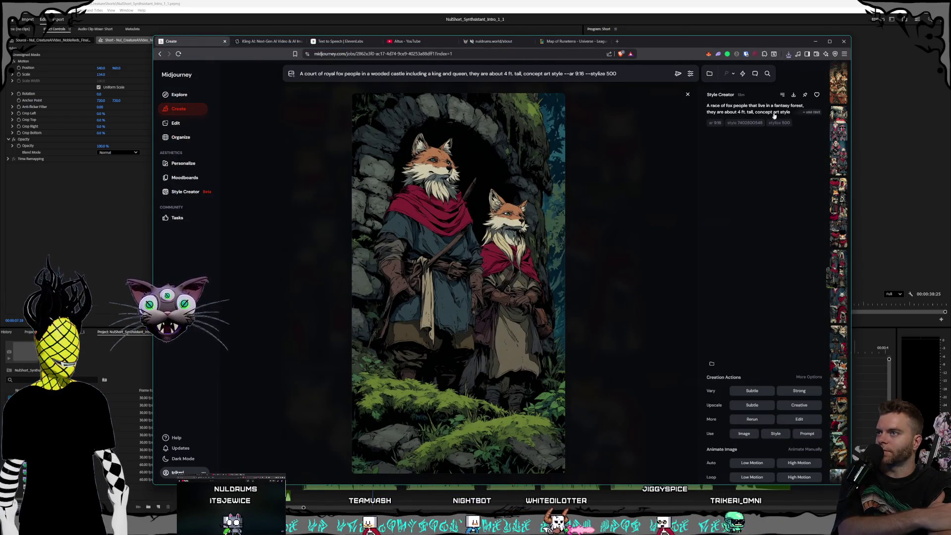
pyautogui.click(794, 94)
pyautogui.click(488, 293)
pyautogui.press('Escape')
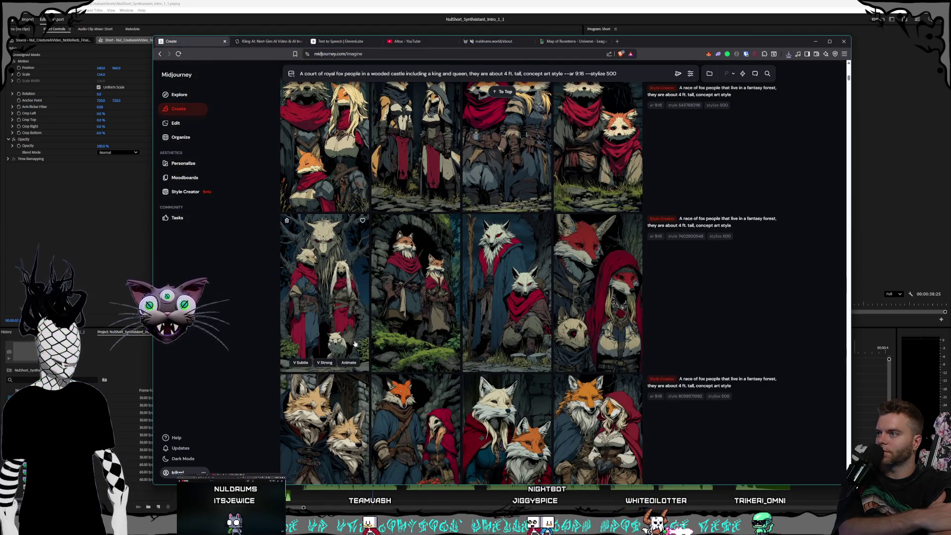
# - View the cloaked wolf and foxes image, then save the red-hooded and orange fox pair as PNG
pyautogui.click(356, 344)
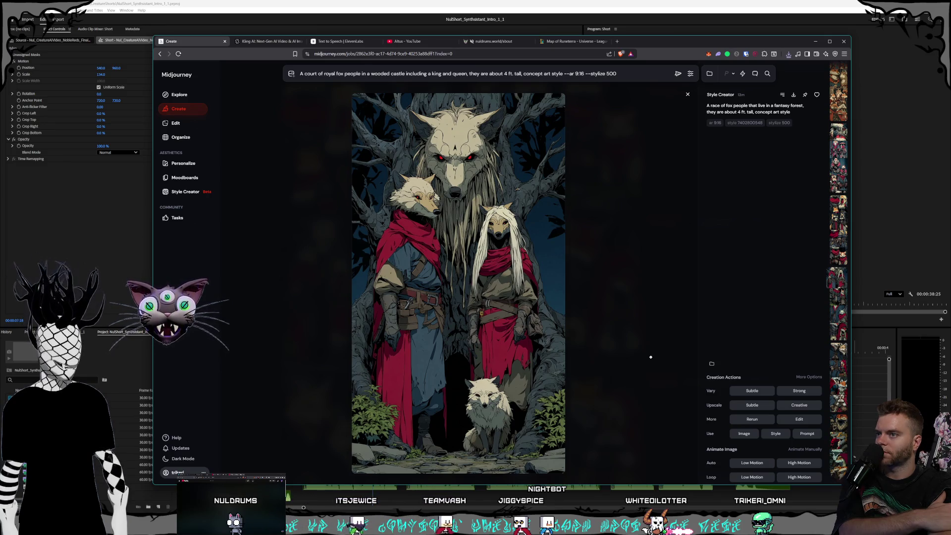
pyautogui.press('Escape')
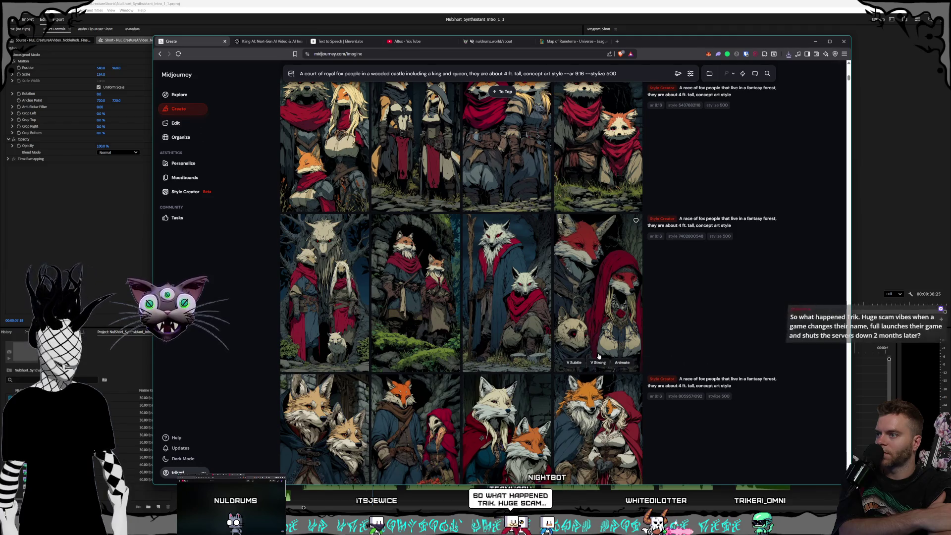
pyautogui.scroll(-3, 597, 365)
pyautogui.scroll(2, 569, 347)
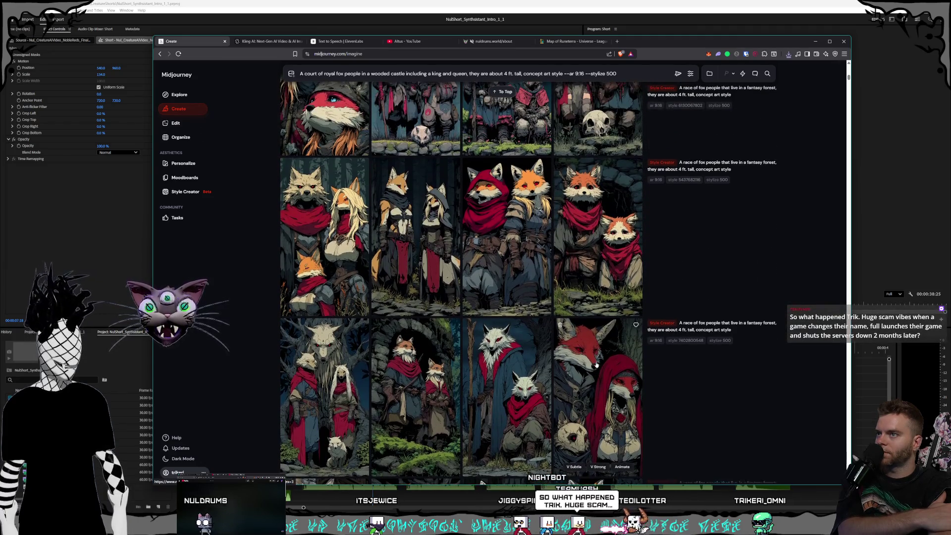
pyautogui.click(516, 305)
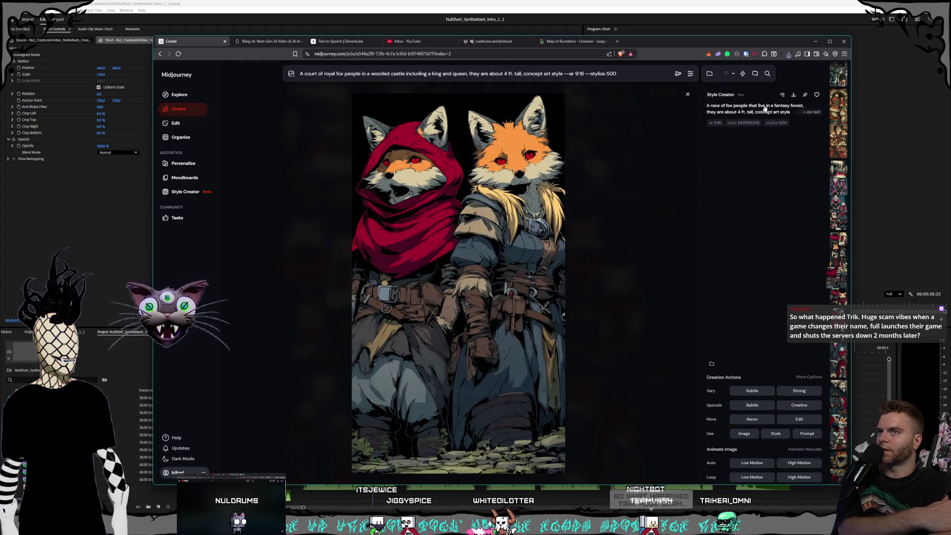
pyautogui.click(794, 95)
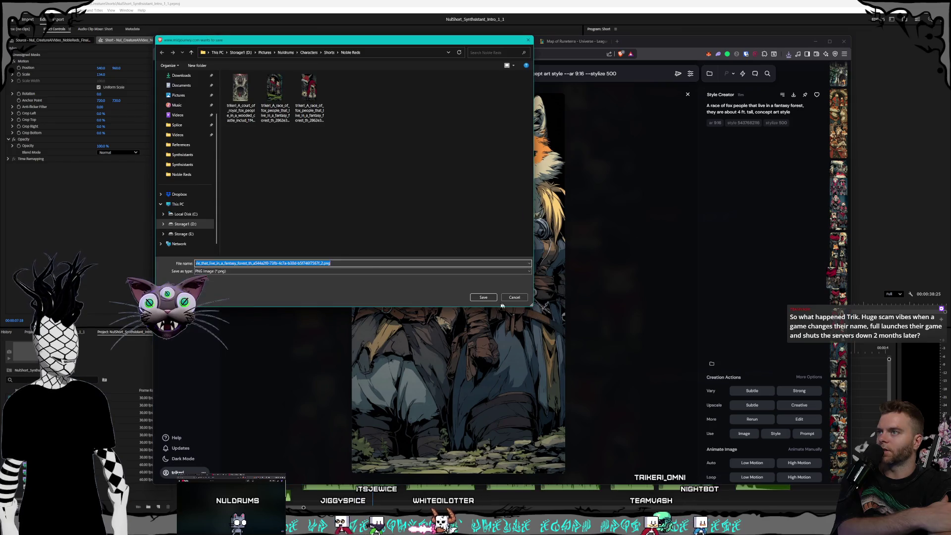
pyautogui.click(479, 299)
pyautogui.press('Escape')
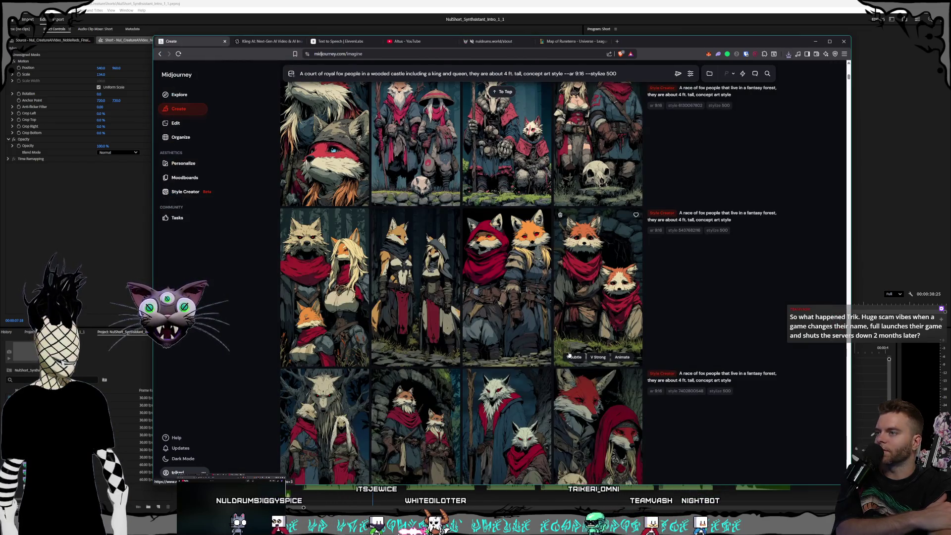
# - Open and close the deer-skull fox image, then scroll back up the grid
pyautogui.scroll(3, 552, 373)
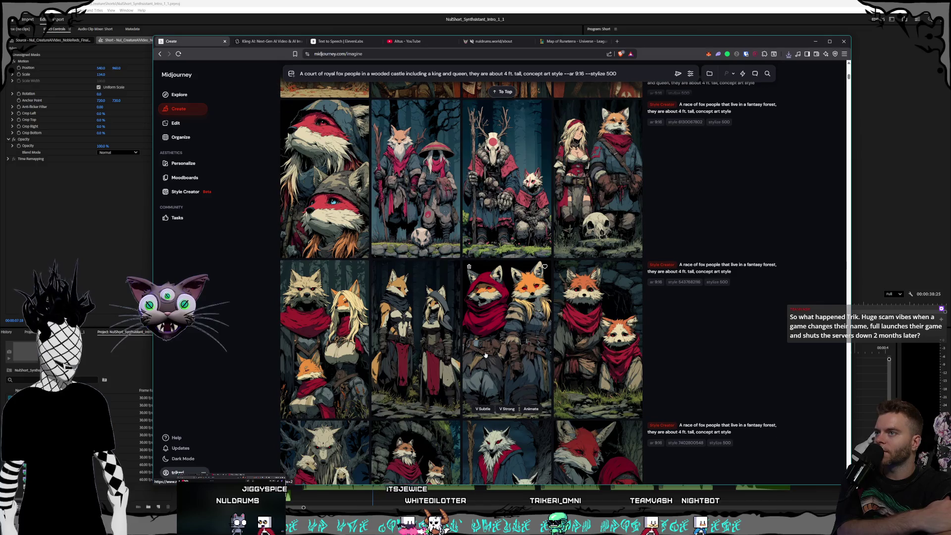
pyautogui.click(512, 320)
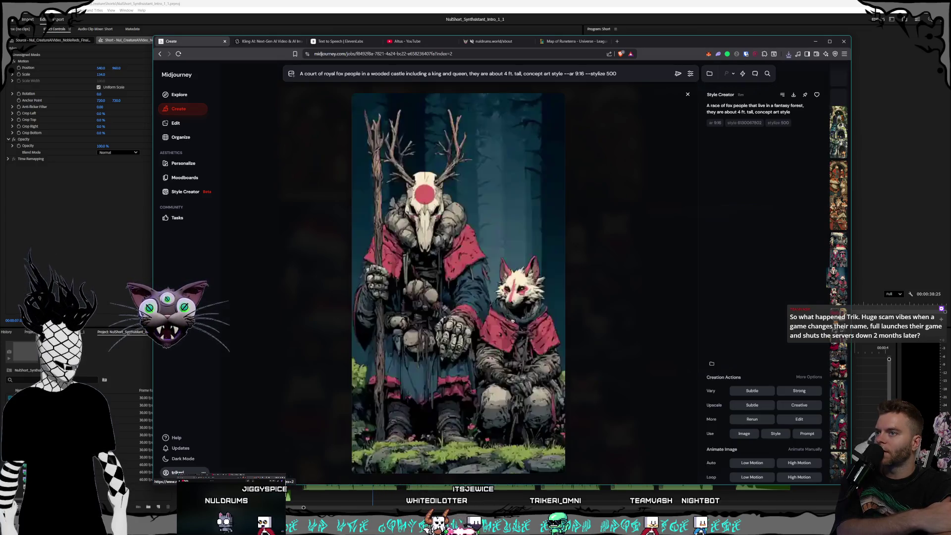
pyautogui.click(611, 352)
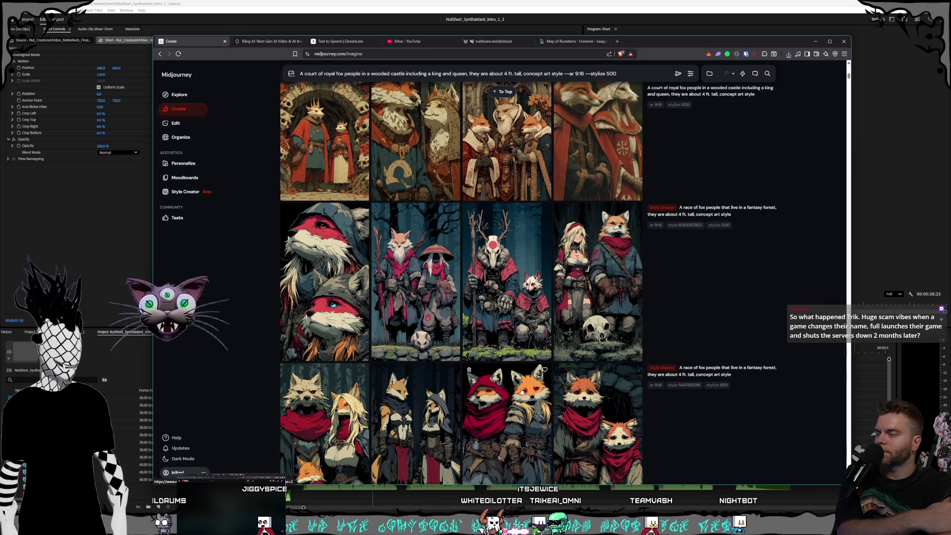
pyautogui.scroll(4, 520, 392)
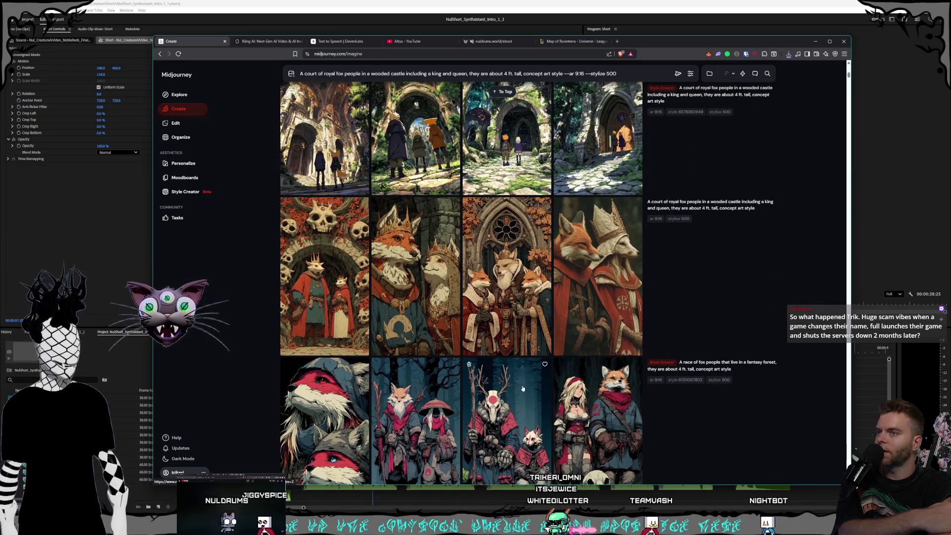
pyautogui.scroll(4, 523, 389)
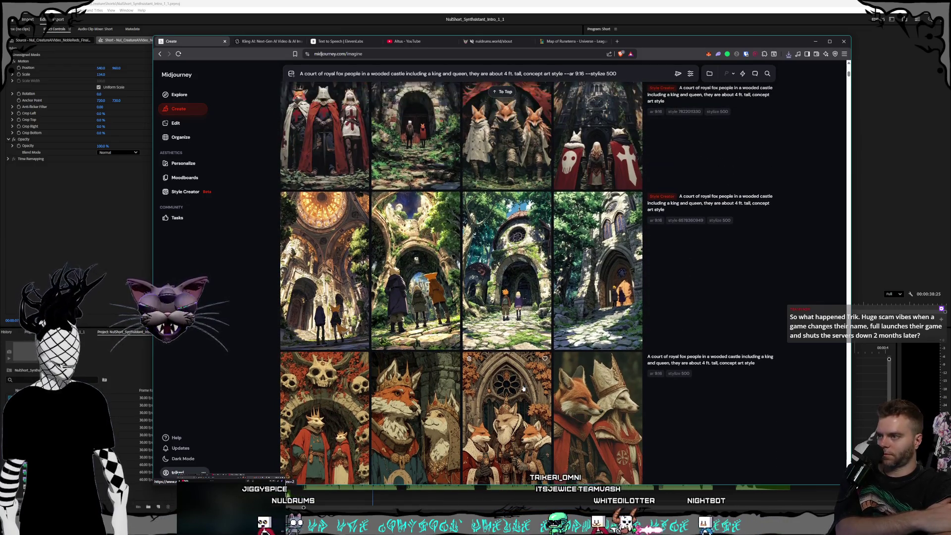
pyautogui.scroll(1, 522, 389)
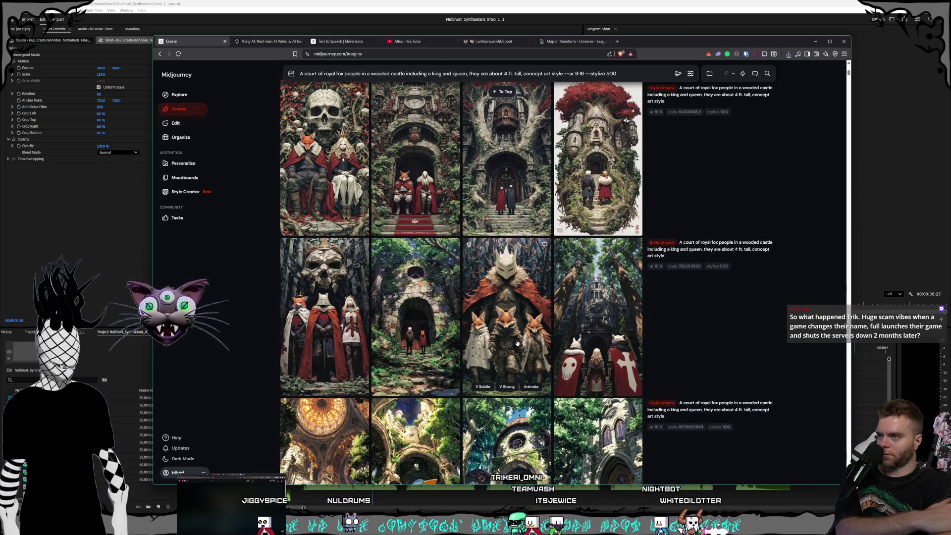
pyautogui.scroll(3, 517, 344)
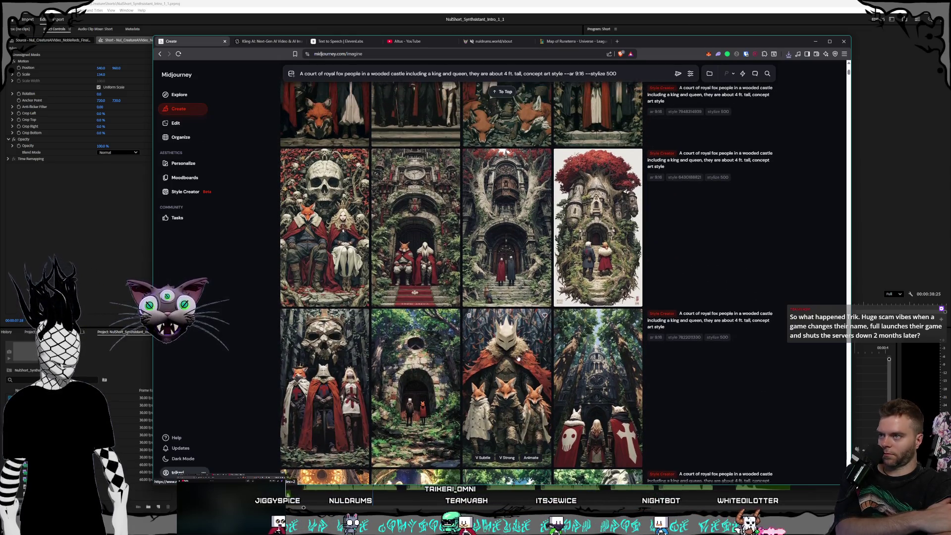
pyautogui.scroll(3, 518, 358)
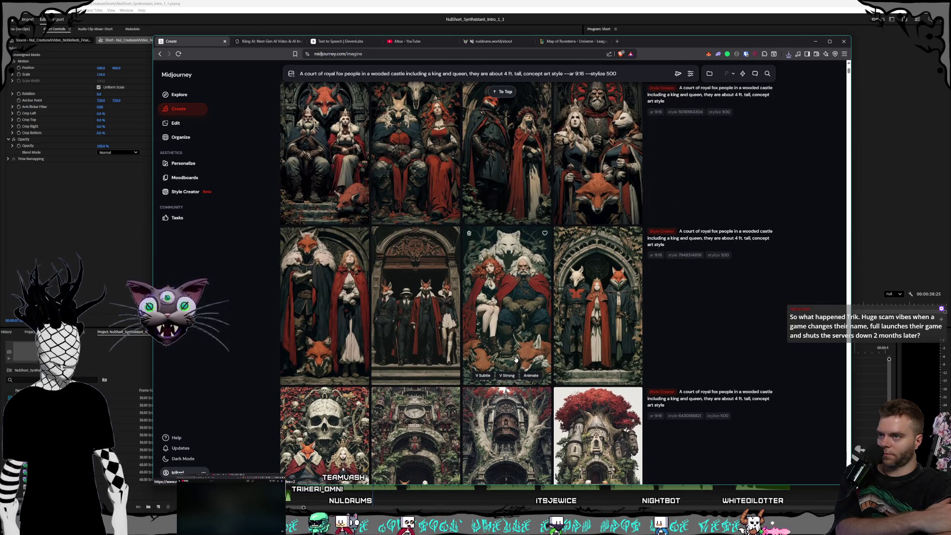
pyautogui.scroll(1, 515, 358)
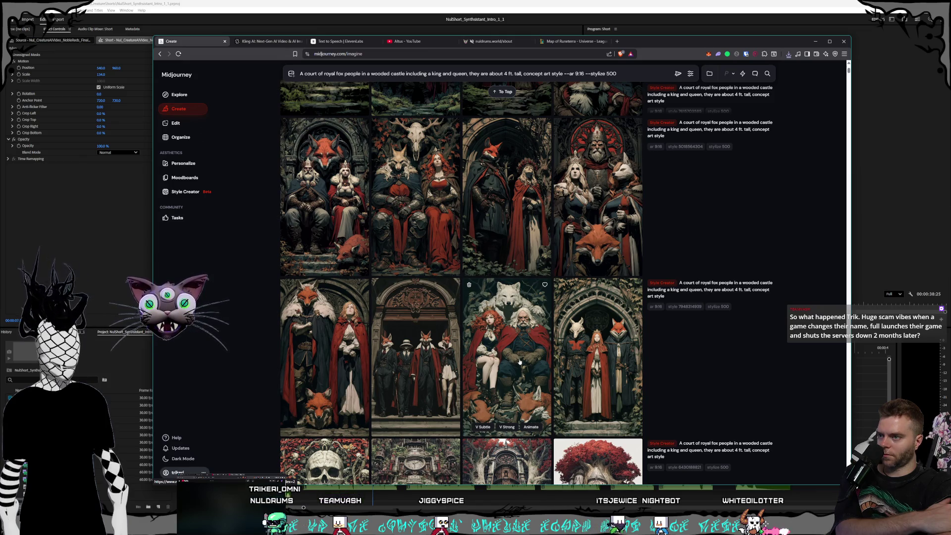
pyautogui.scroll(2, 519, 362)
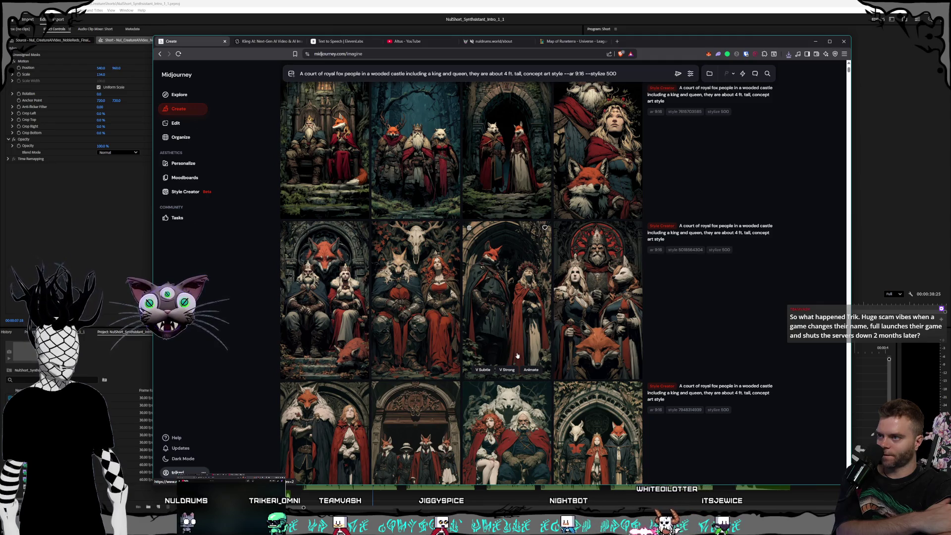
pyautogui.scroll(4, 516, 355)
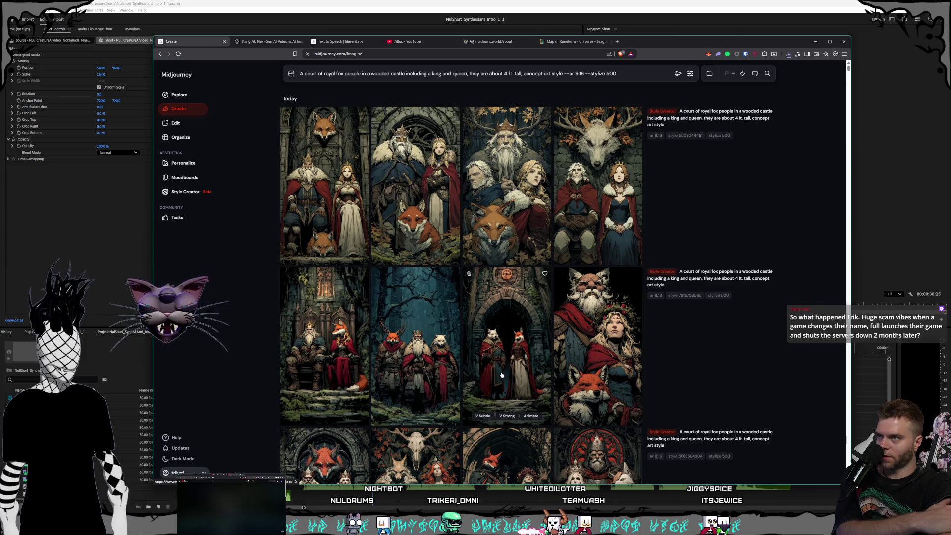
pyautogui.click(324, 347)
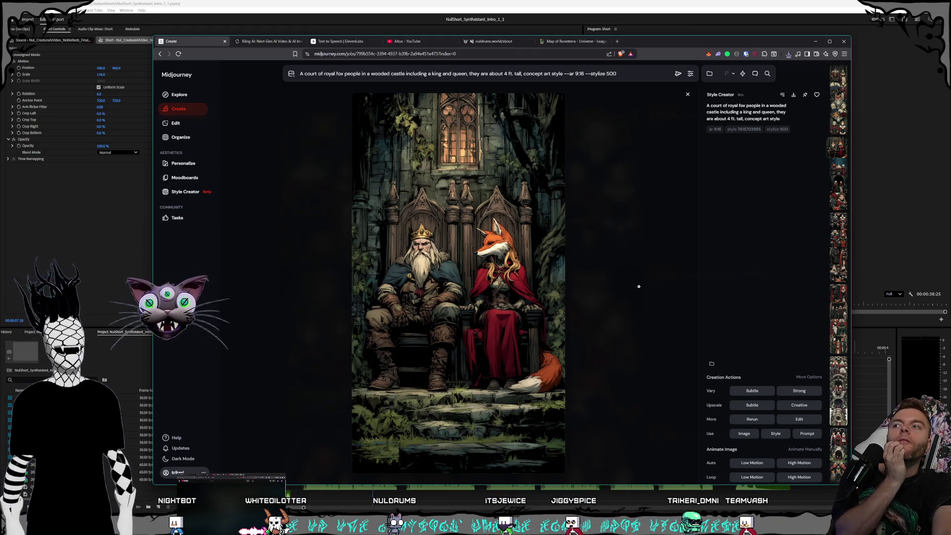
pyautogui.click(636, 290)
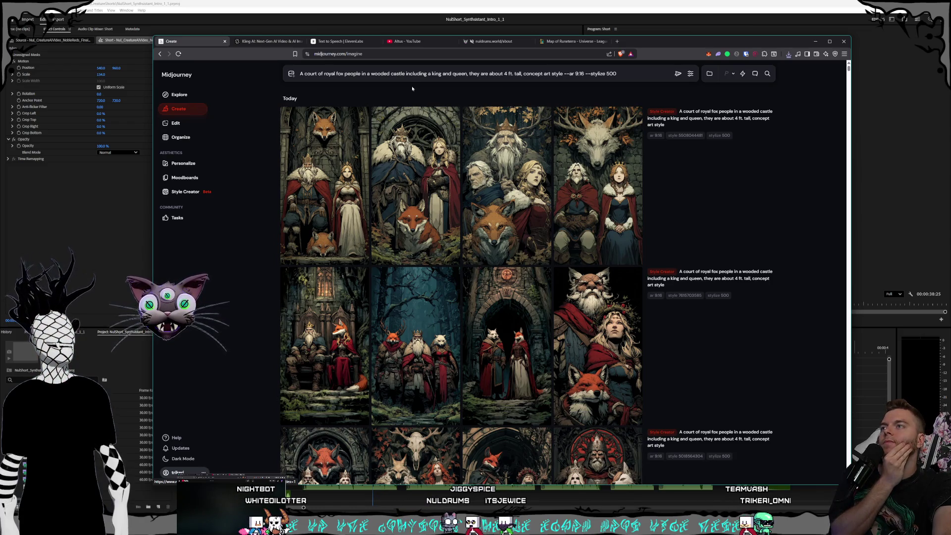
# - Replace the prompt's opening with 'king and queen' and change 'about 4 ft.' to 'only 4 ft.'
pyautogui.moveTo(467, 74); pyautogui.dragTo(204, 66)
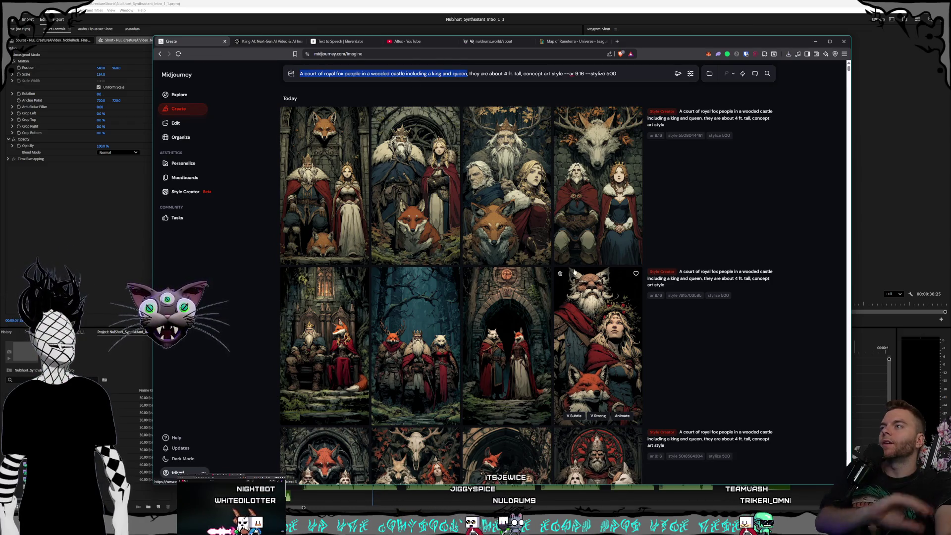
pyautogui.write('king and queen')
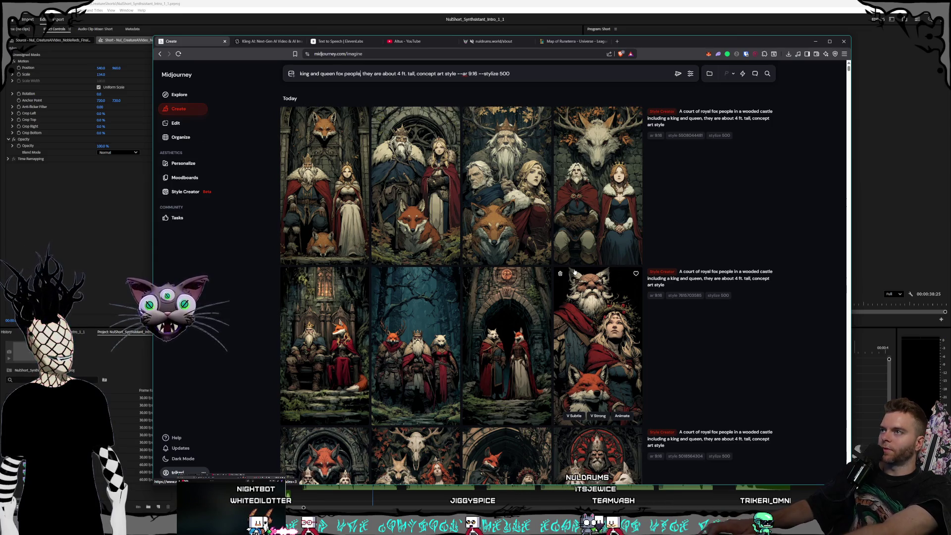
pyautogui.hotkey('ctrl', 'Right')
pyautogui.hotkey('ctrl', 'Right')
pyautogui.hotkey('ctrl', 'Right')
pyautogui.hotkey('ctrl', 'Left')
pyautogui.hotkey('ctrl', 'BackSpace')
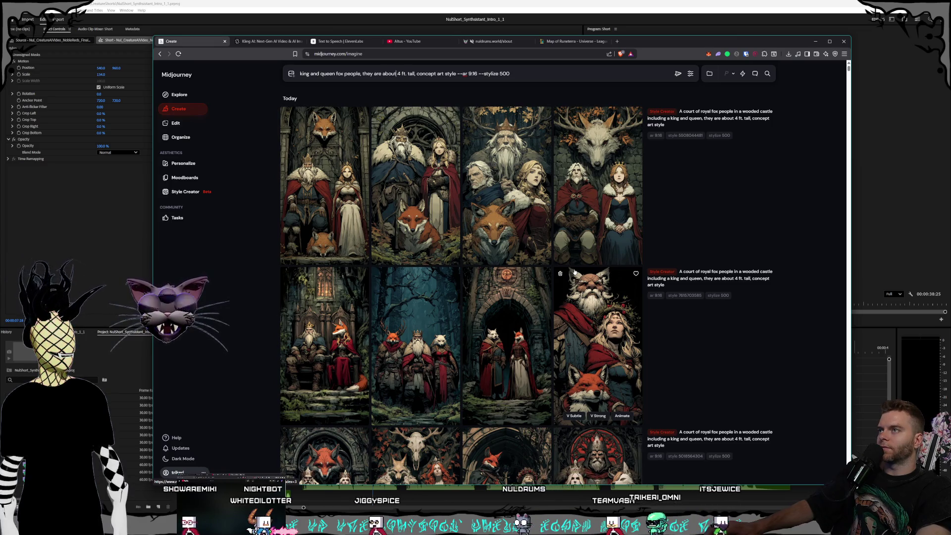
pyautogui.write('only')
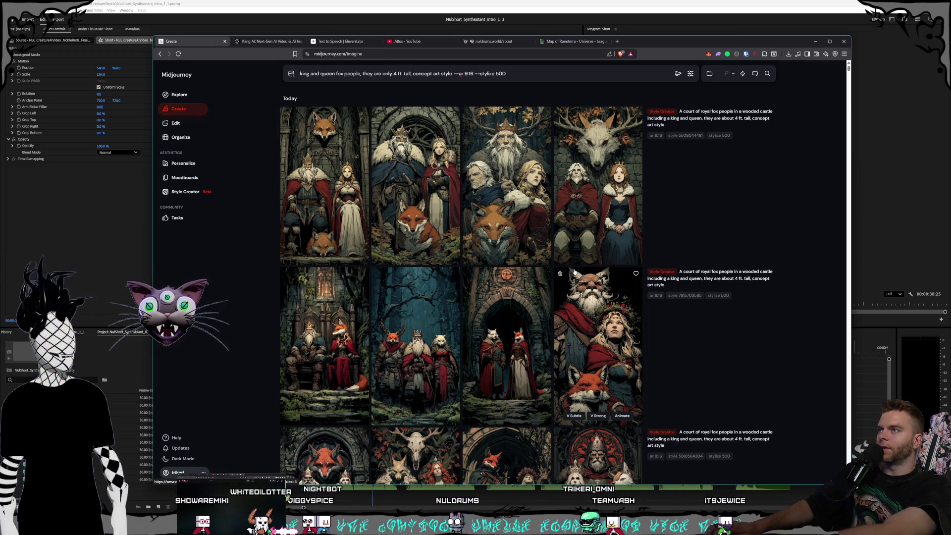
# - Insert 'sitting on their thrones' after 'people' to finish the castle wording, then select the whole prompt
pyautogui.hotkey('ctrl', 'Right')
pyautogui.hotkey('ctrl', 'Right')
pyautogui.hotkey('ctrl', 'Right')
pyautogui.hotkey('ctrl', 'Left')
pyautogui.hotkey('ctrl', 'Left')
pyautogui.hotkey('ctrl', 'Left')
pyautogui.press('Left')
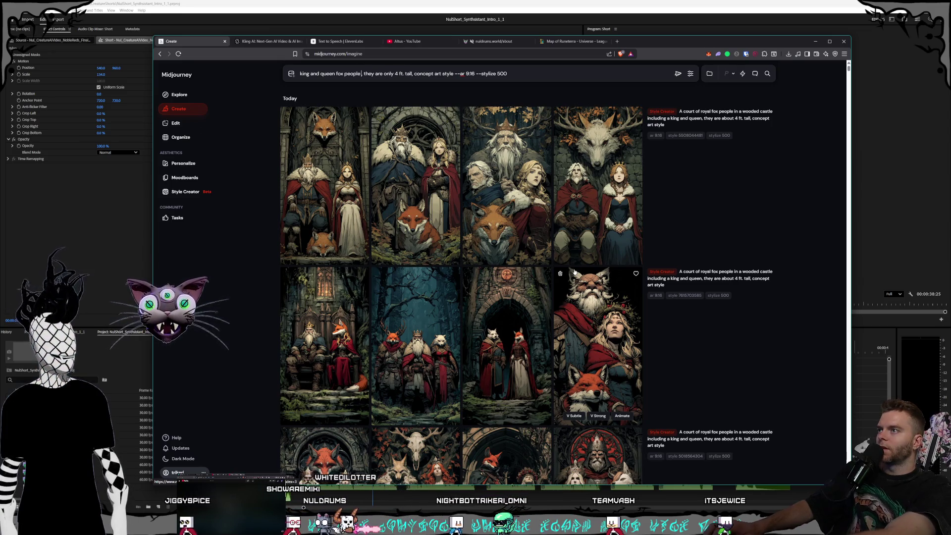
pyautogui.write('sitting on their thrones ina')
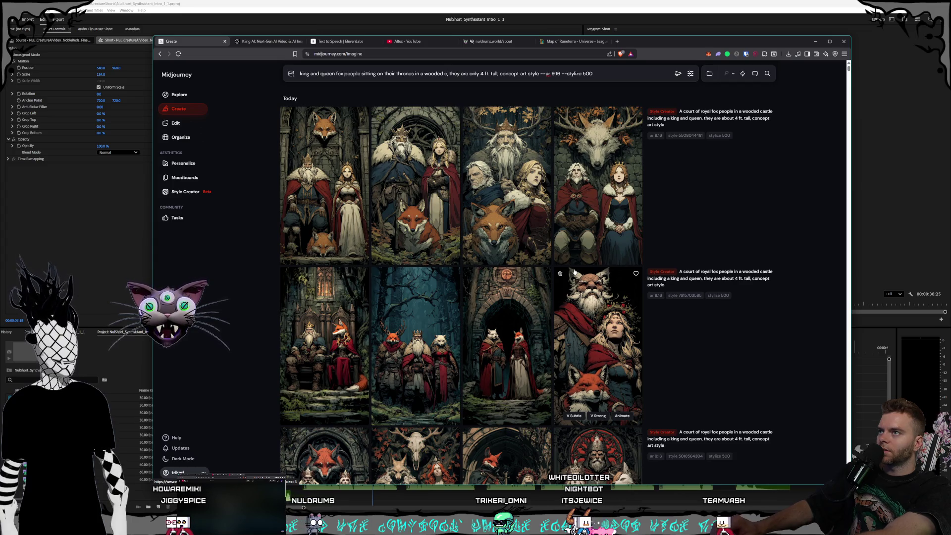
pyautogui.write('tle,')
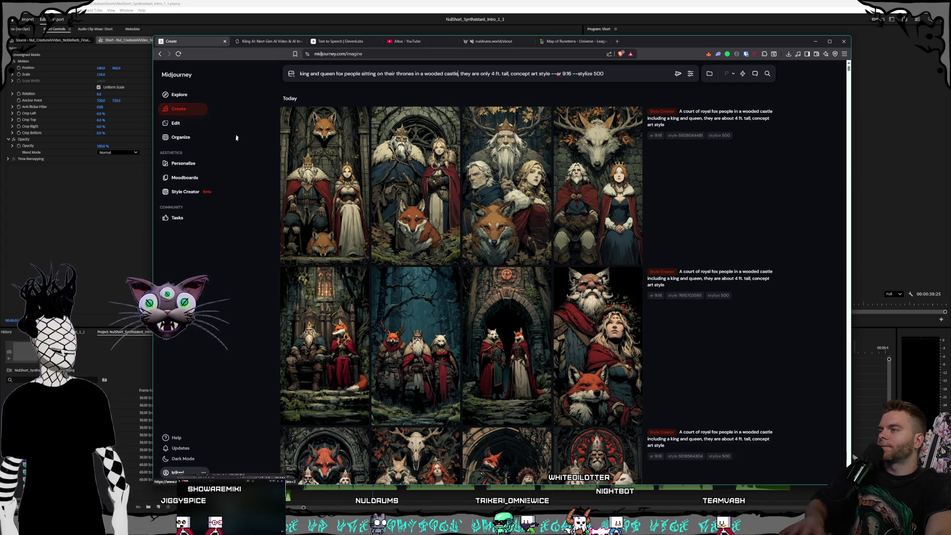
pyautogui.hotkey('ctrl', 'a')
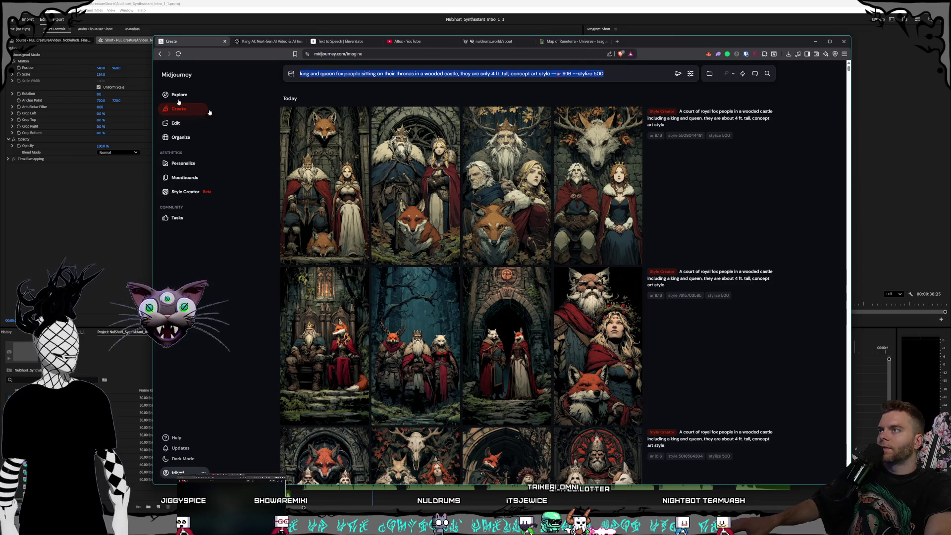
pyautogui.click(193, 193)
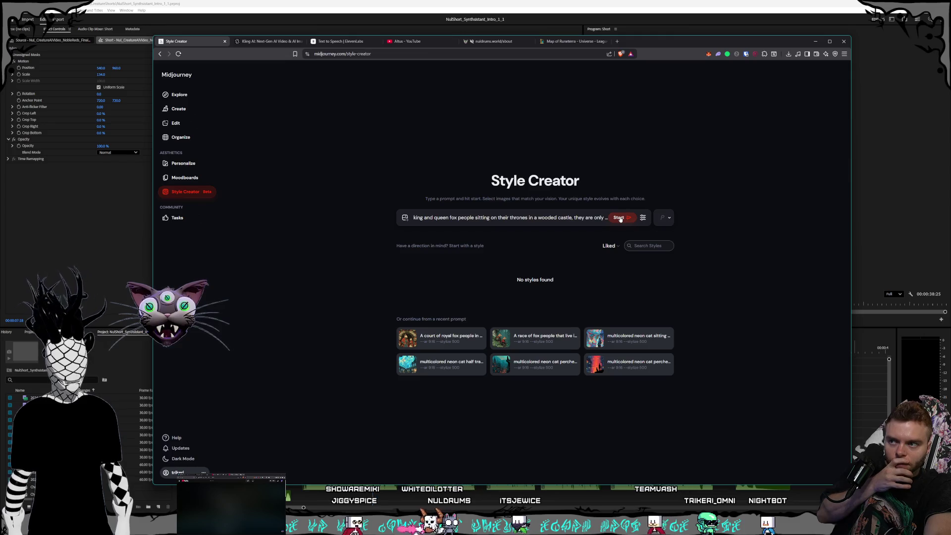
# - Start a Style Creator session for the king-and-queen fox throne prompt and scroll into its image grid
pyautogui.click(619, 218)
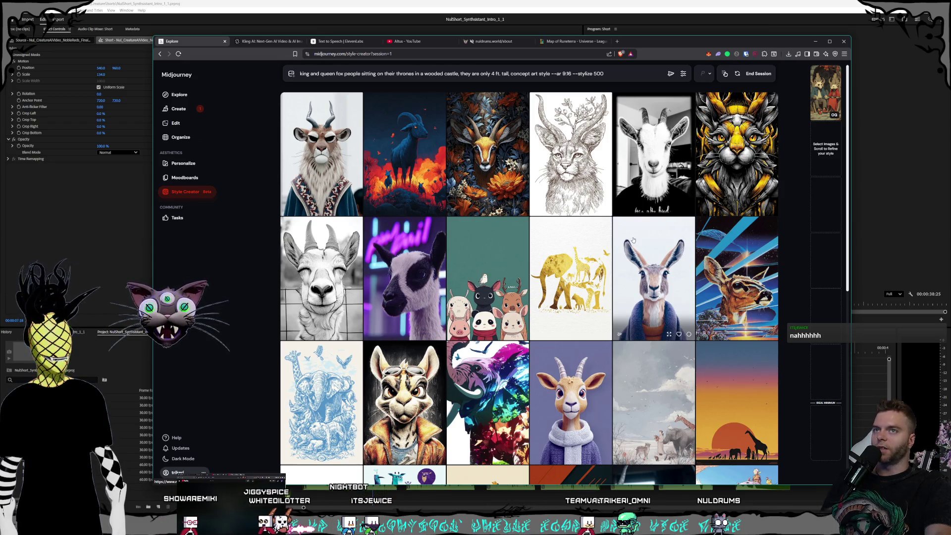
pyautogui.scroll(-1, 612, 224)
# - Scroll down the style grid to the giraffe, gazelle and antelope image rows
pyautogui.scroll(-5, 612, 224)
pyautogui.scroll(-3, 588, 212)
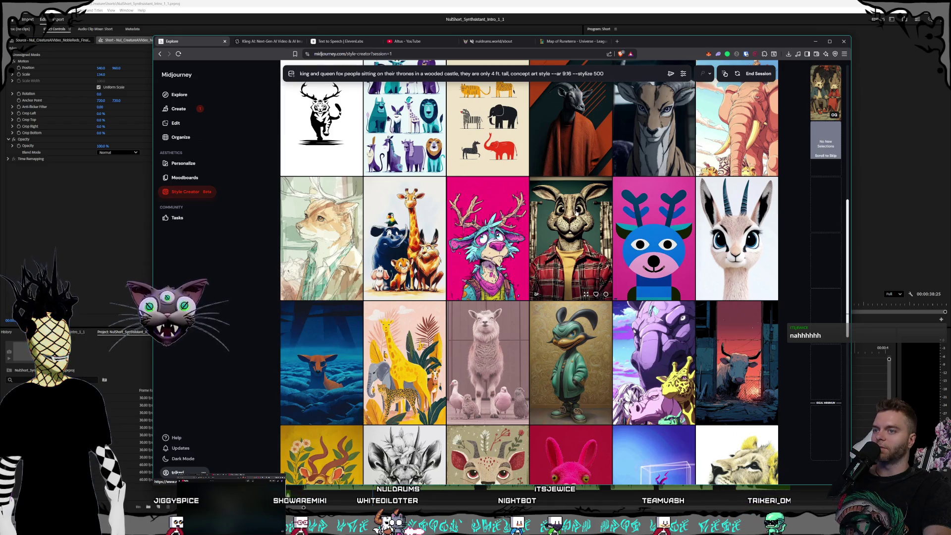
pyautogui.scroll(-4, 577, 212)
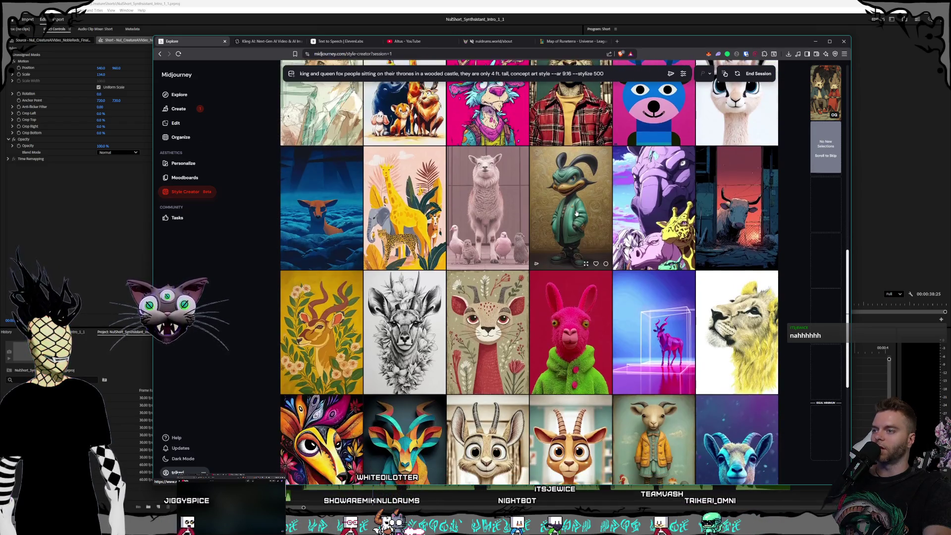
pyautogui.scroll(-1, 577, 212)
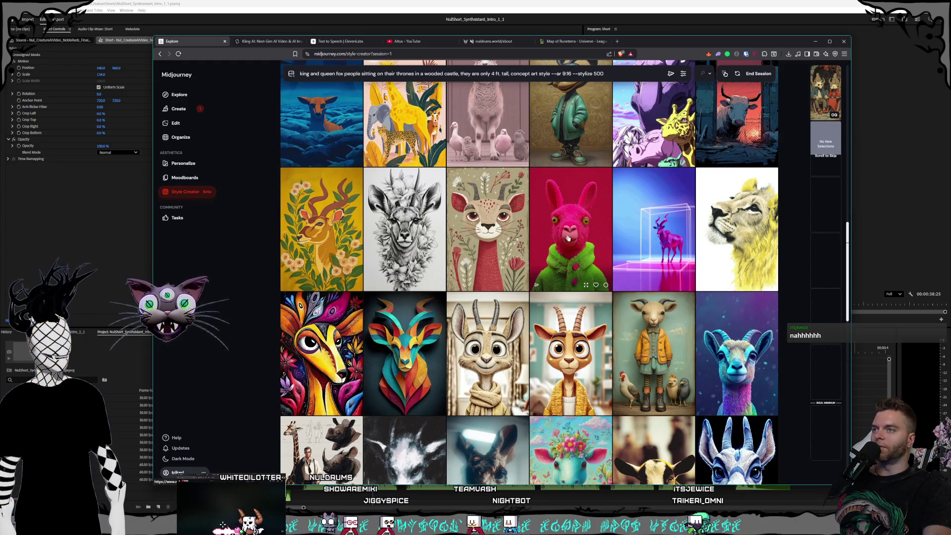
pyautogui.scroll(-1, 584, 234)
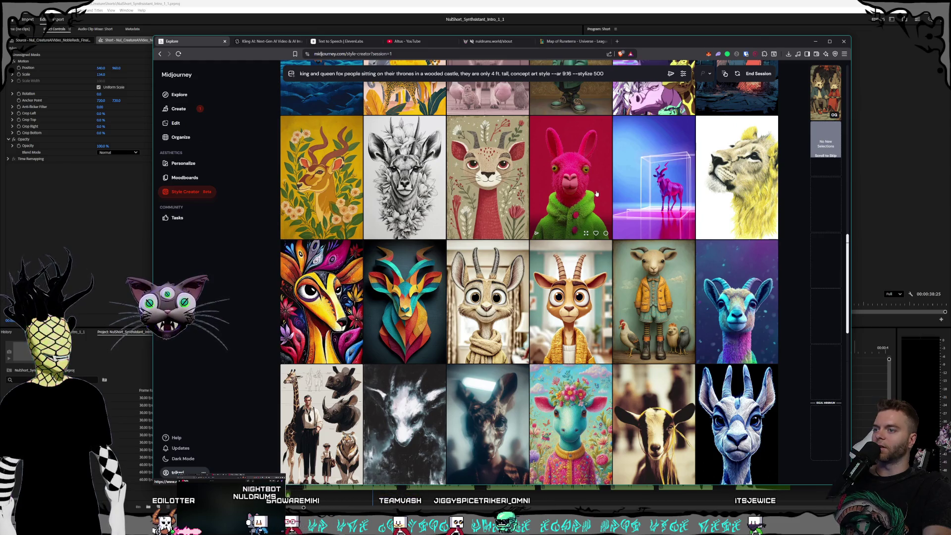
pyautogui.scroll(-3, 588, 191)
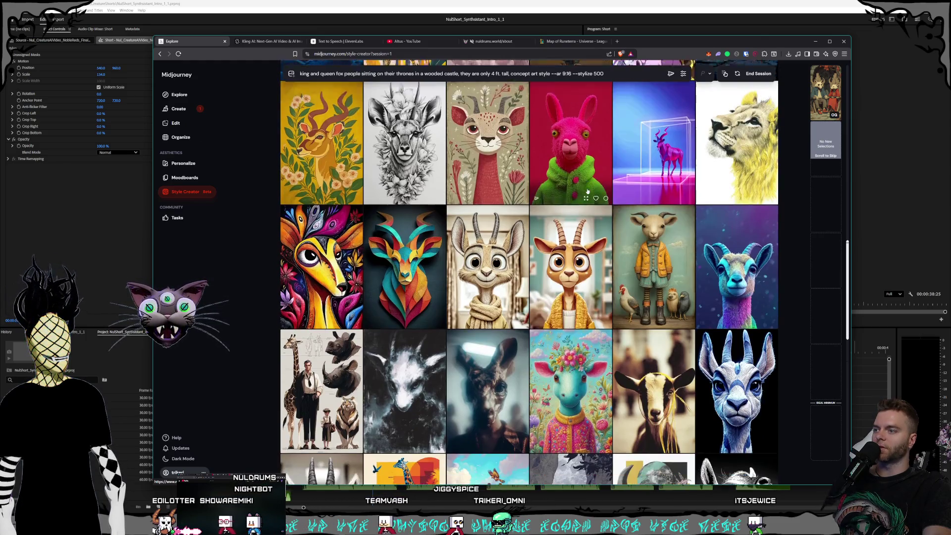
pyautogui.scroll(-1, 587, 191)
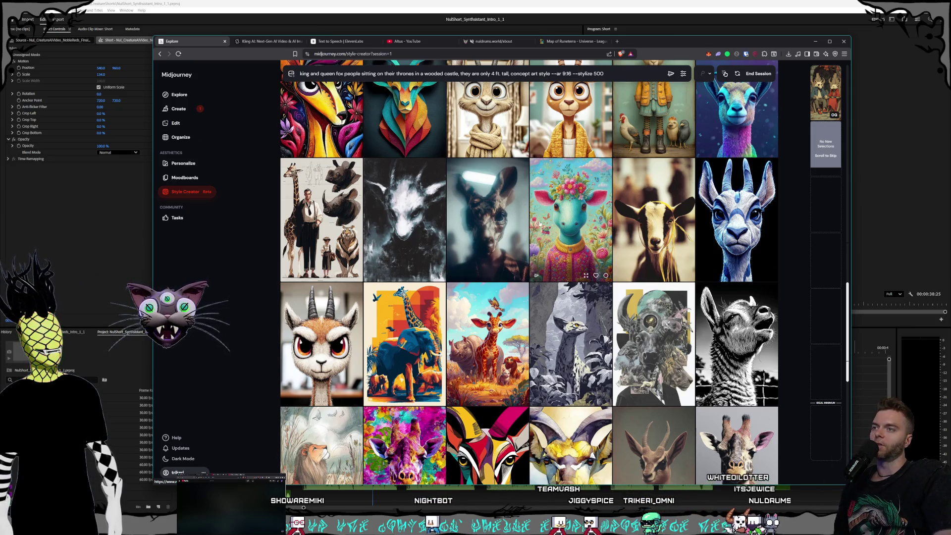
pyautogui.scroll(-3, 553, 234)
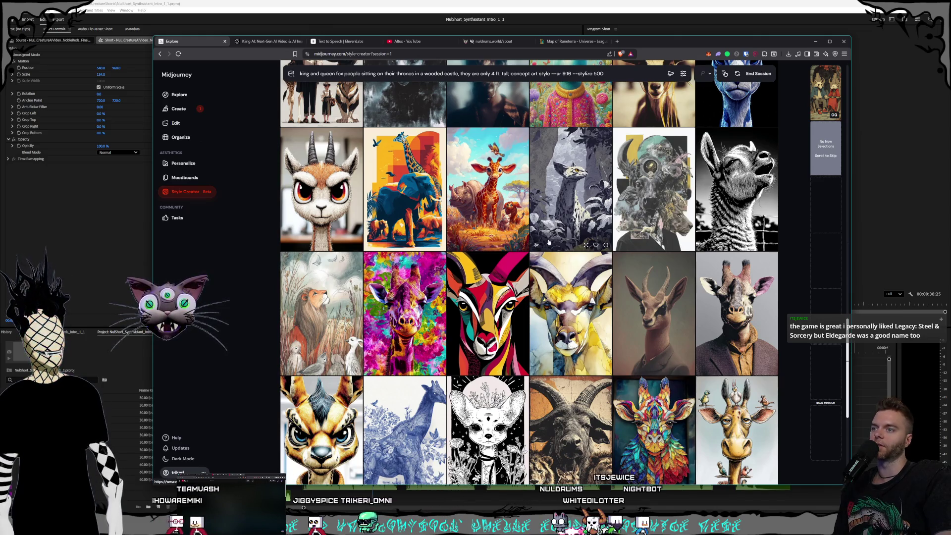
# - Browse down the style grid until the pink lion-and-pigs image is in view
pyautogui.scroll(2, 547, 238)
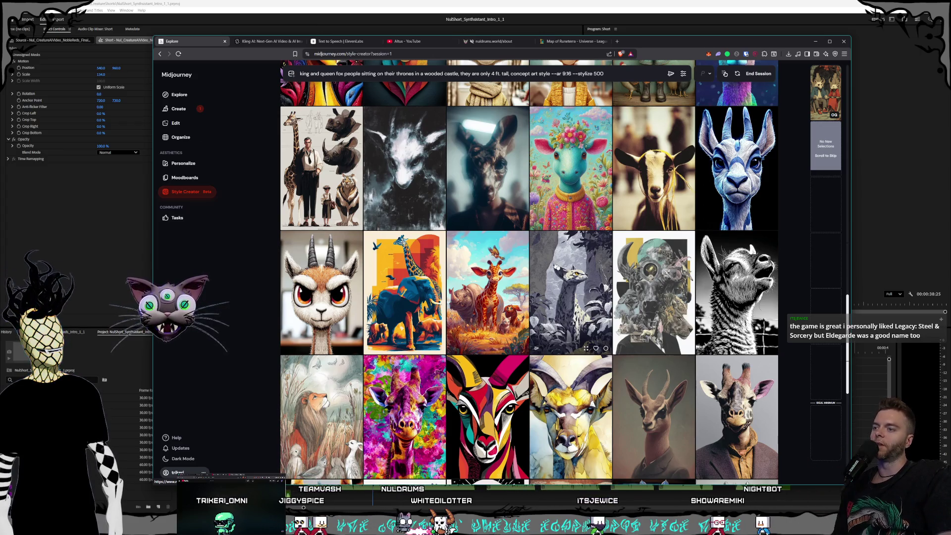
pyautogui.scroll(-1, 501, 277)
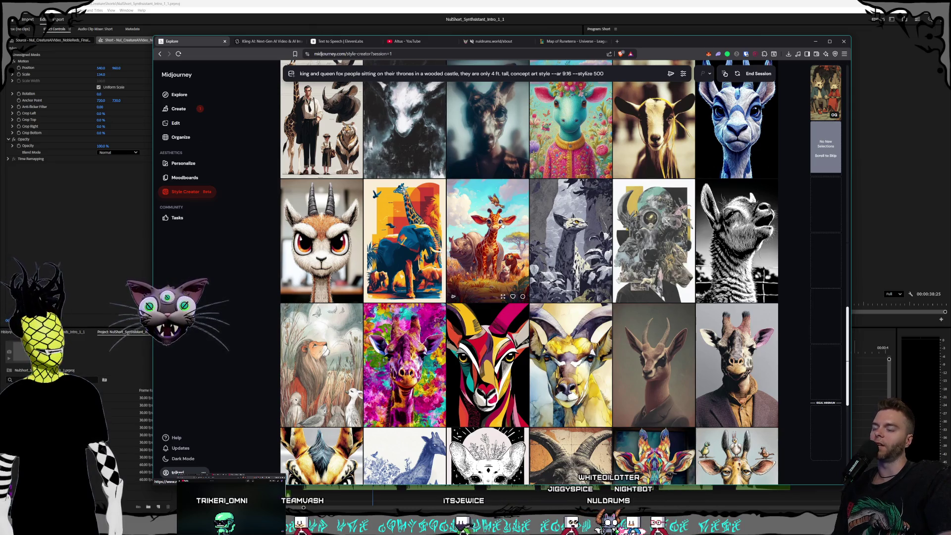
pyautogui.scroll(1, 505, 237)
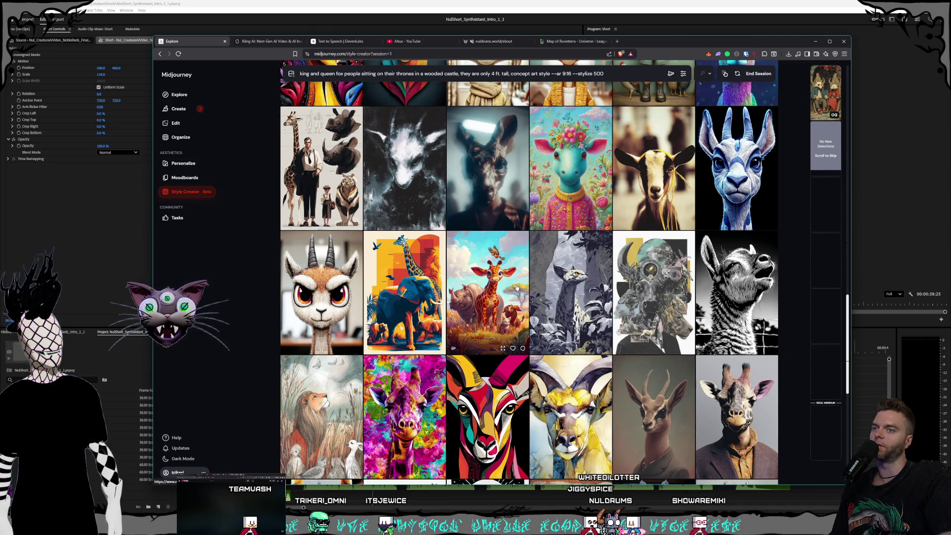
pyautogui.scroll(-1, 584, 248)
pyautogui.scroll(-3, 584, 248)
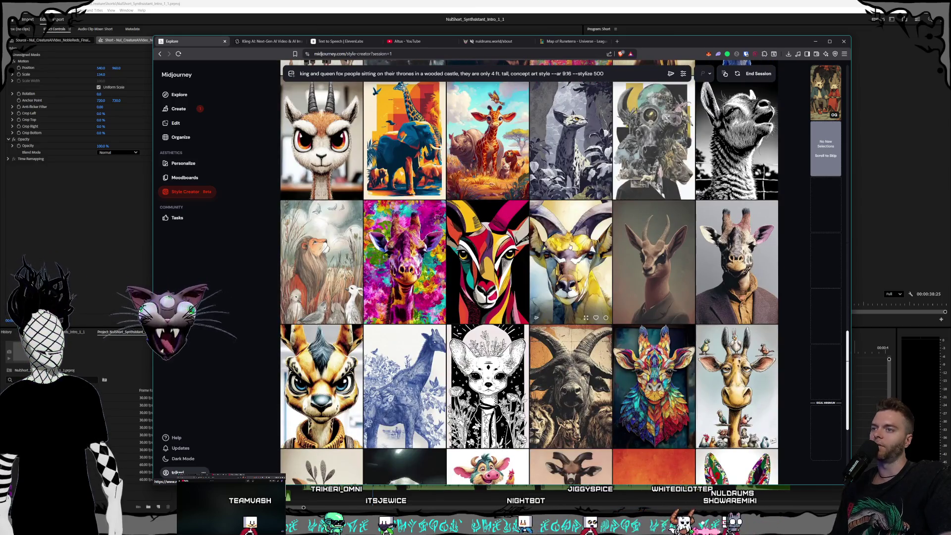
pyautogui.scroll(-3, 584, 248)
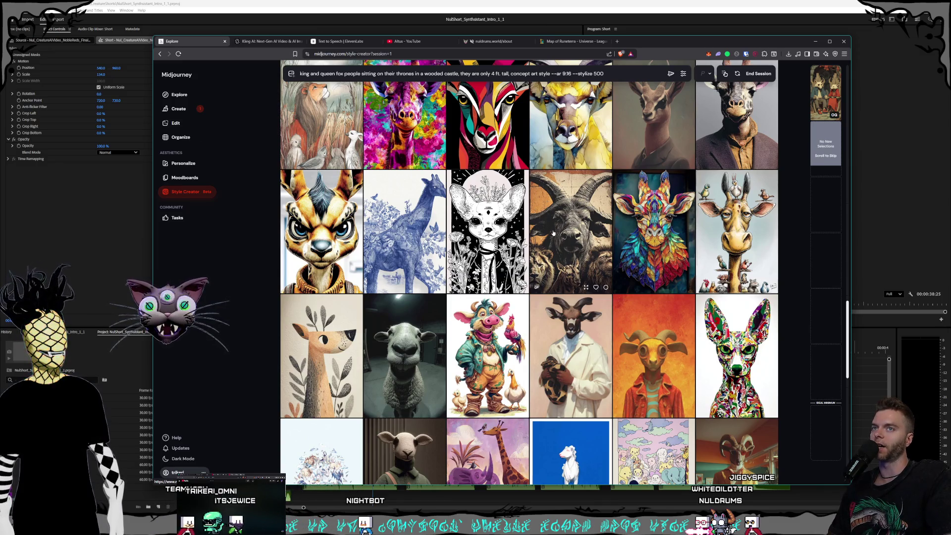
pyautogui.scroll(-1, 552, 234)
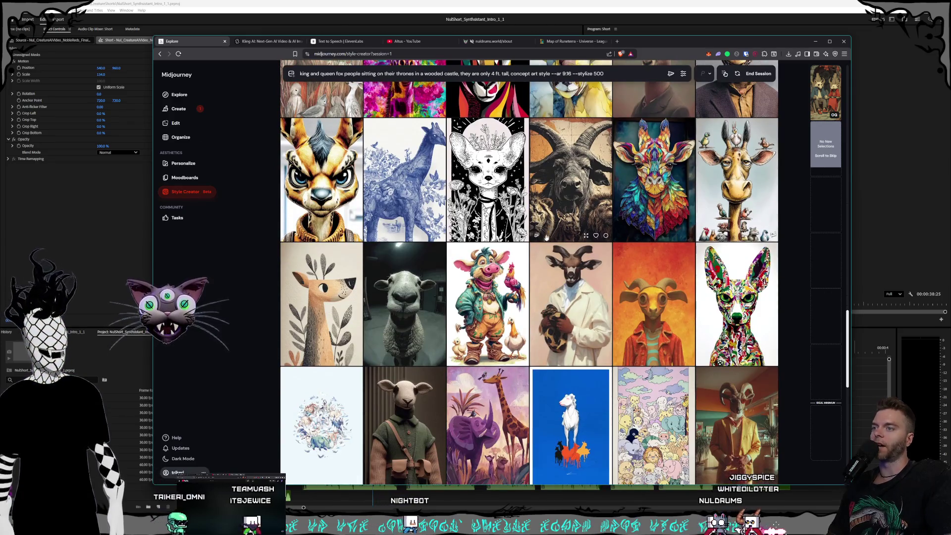
pyautogui.scroll(-2, 538, 275)
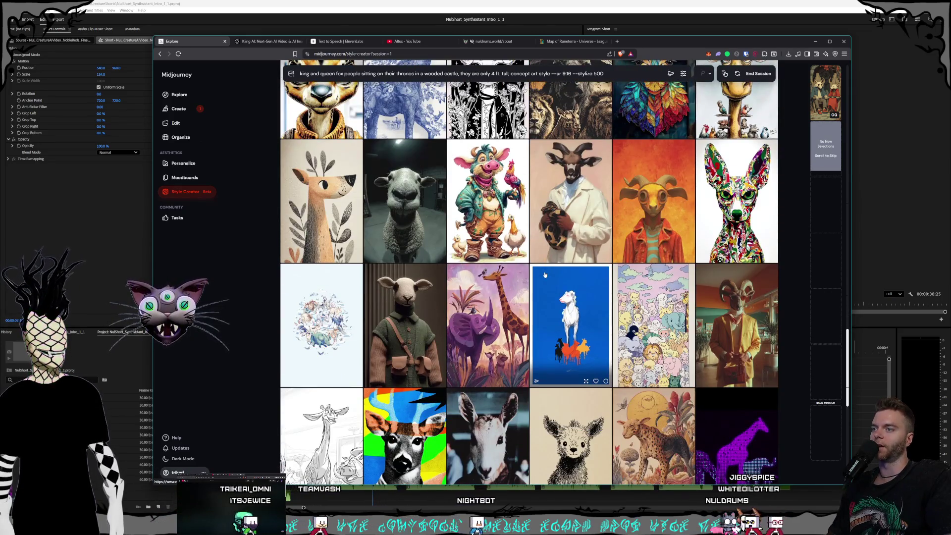
pyautogui.scroll(-1, 560, 281)
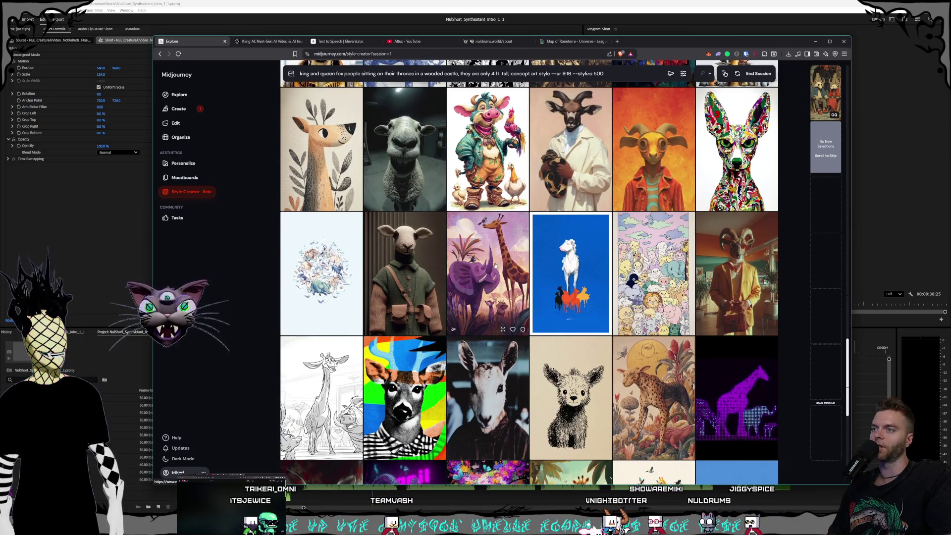
pyautogui.scroll(-2, 537, 264)
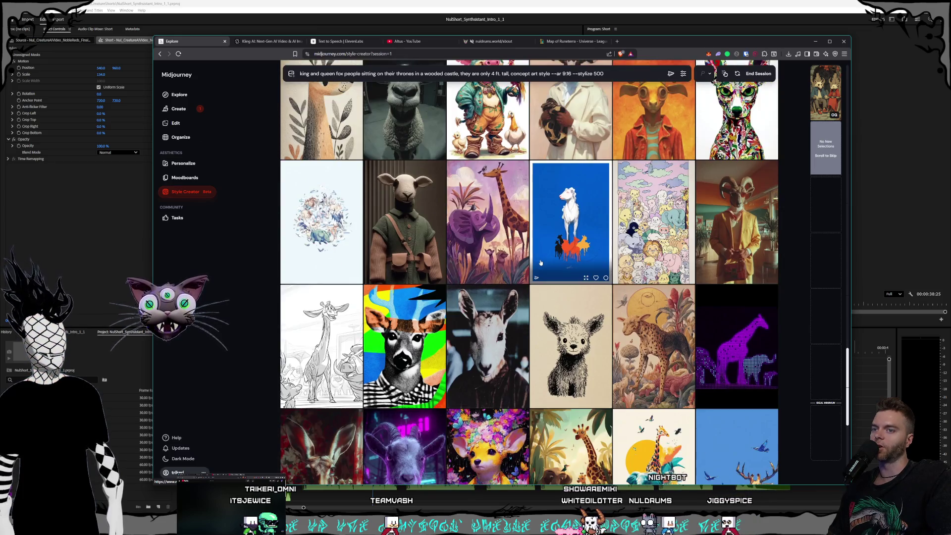
pyautogui.scroll(-2, 537, 264)
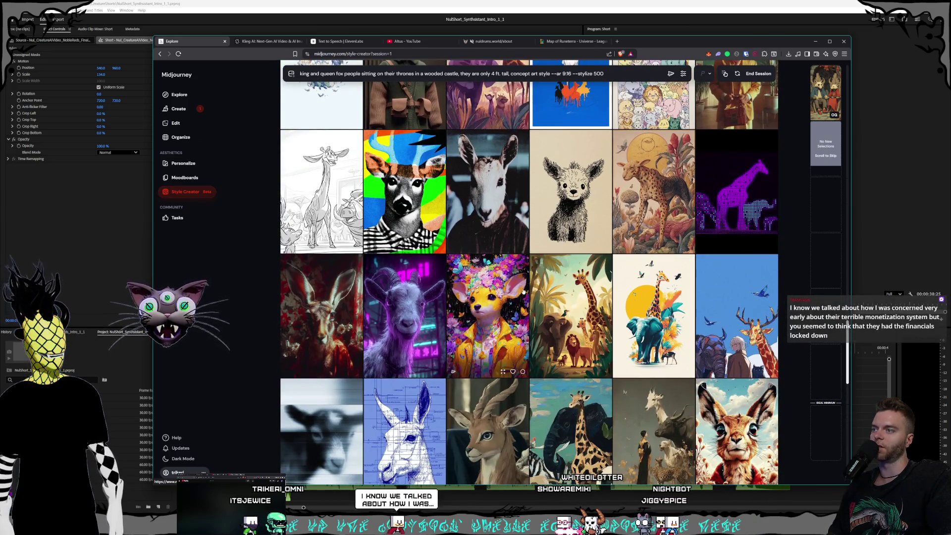
pyautogui.scroll(-1, 524, 292)
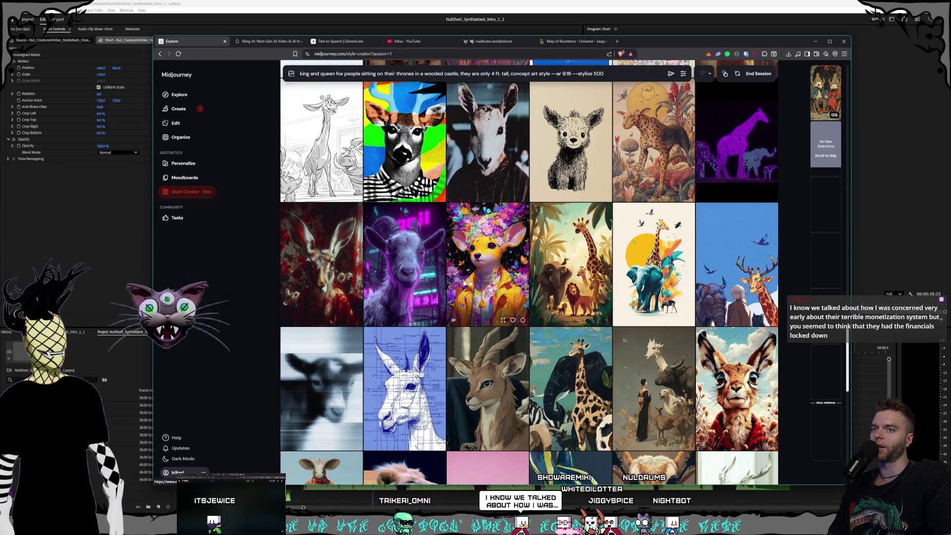
pyautogui.scroll(-1, 495, 274)
pyautogui.scroll(-1, 496, 273)
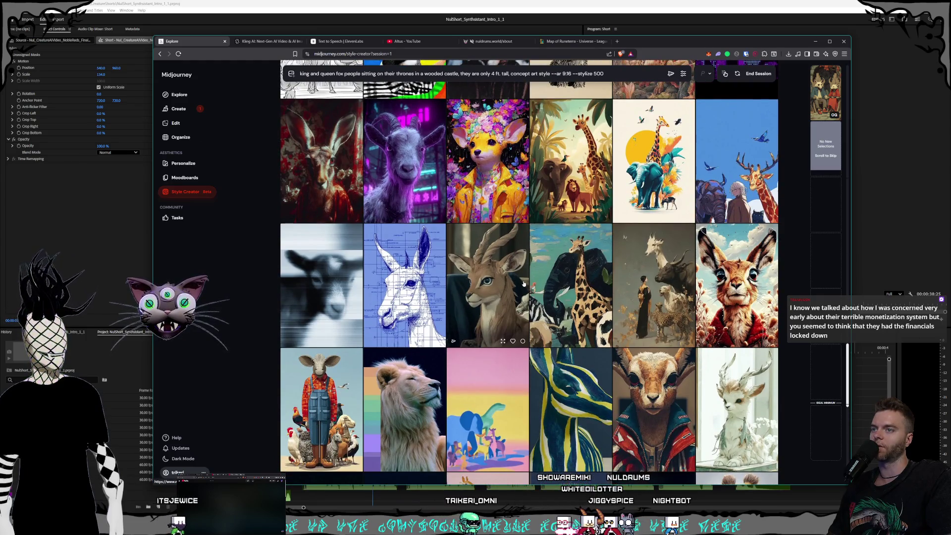
pyautogui.scroll(-2, 530, 293)
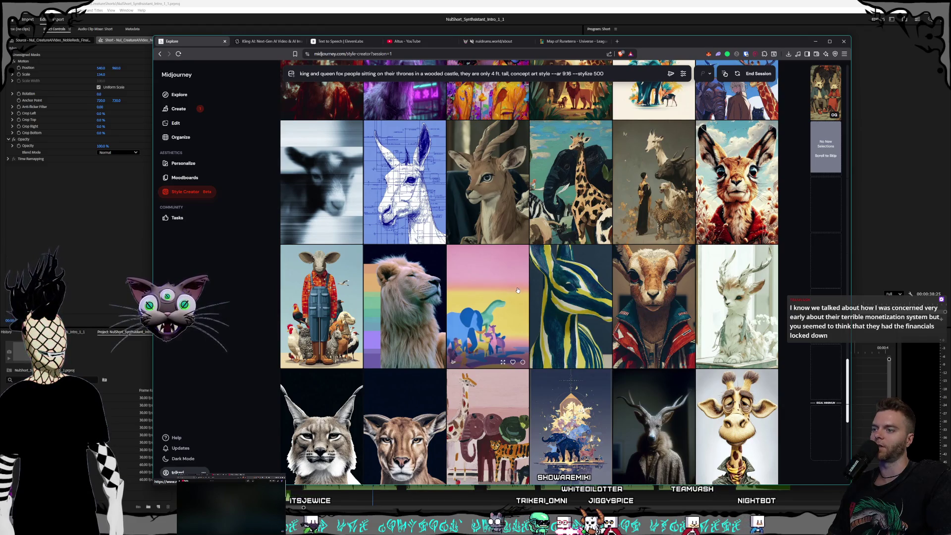
pyautogui.scroll(-3, 519, 290)
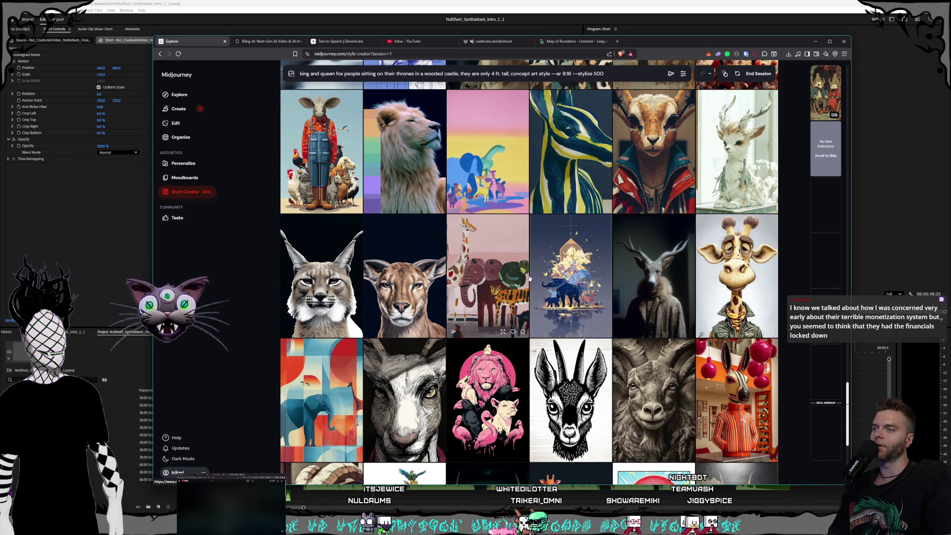
pyautogui.scroll(-2, 488, 290)
# - Pick the pink lion-and-pigs image as a style, then browse on to the goat, ram and flamingo rows
pyautogui.click(488, 298)
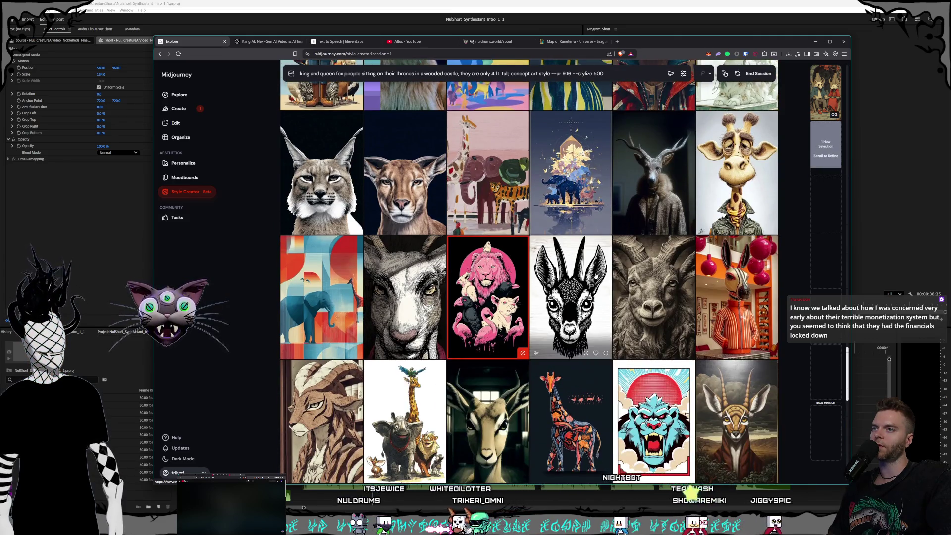
pyautogui.scroll(-4, 558, 256)
pyautogui.scroll(-2, 558, 255)
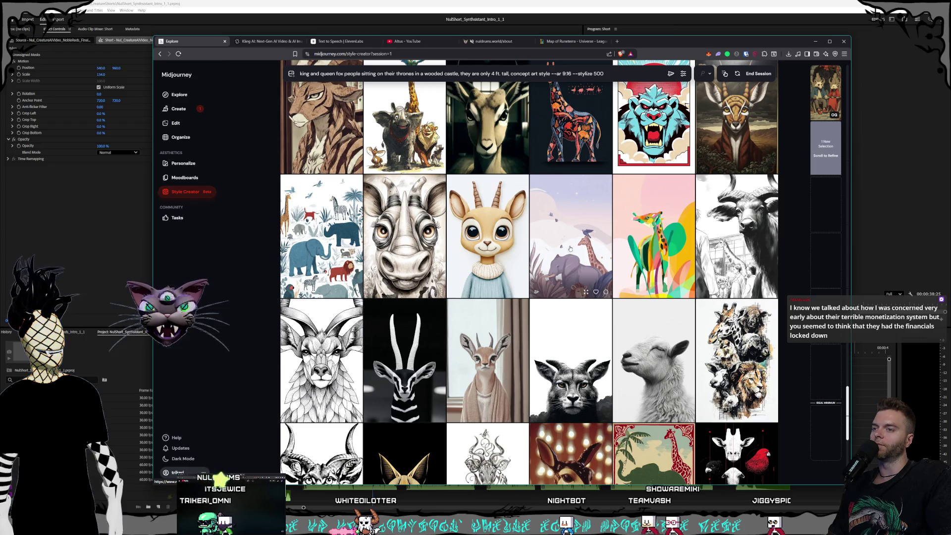
pyautogui.scroll(-2, 570, 248)
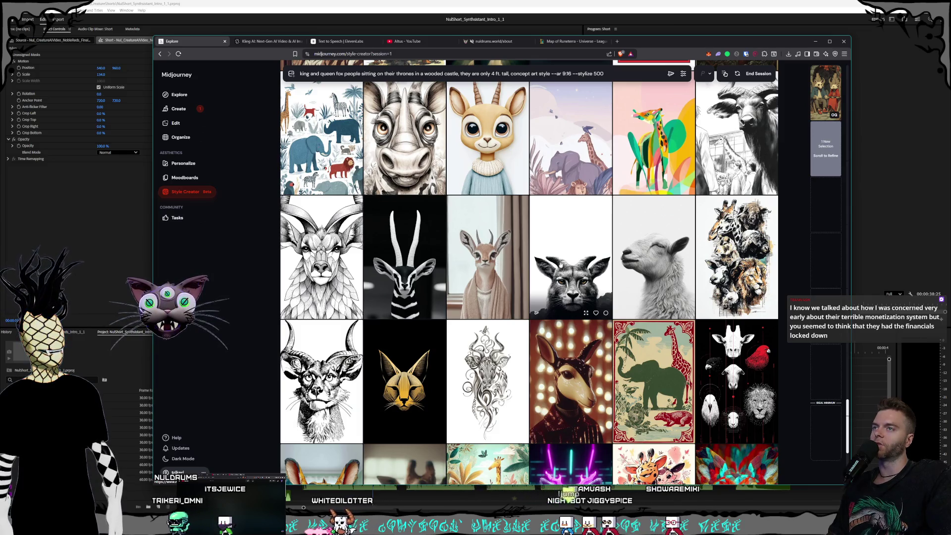
pyautogui.scroll(-3, 570, 258)
pyautogui.scroll(-1, 565, 222)
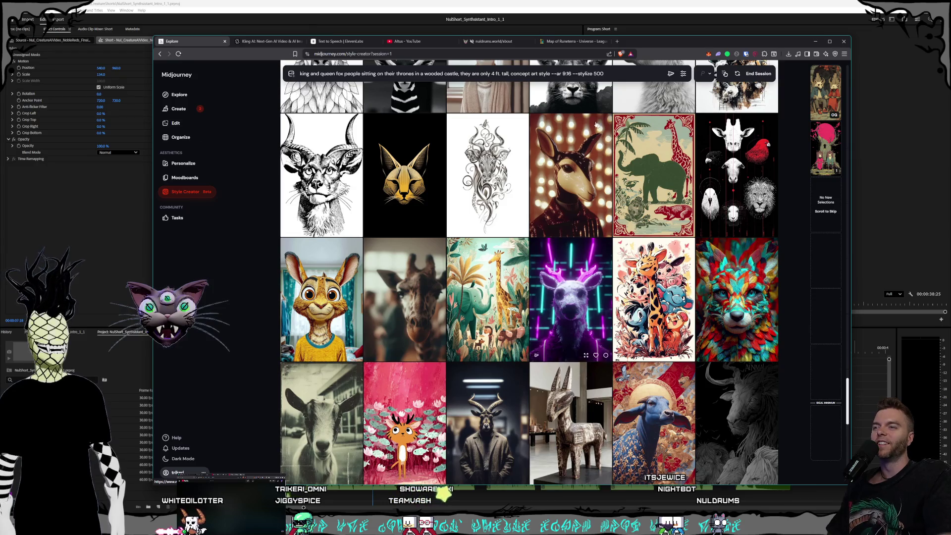
pyautogui.scroll(-2, 565, 233)
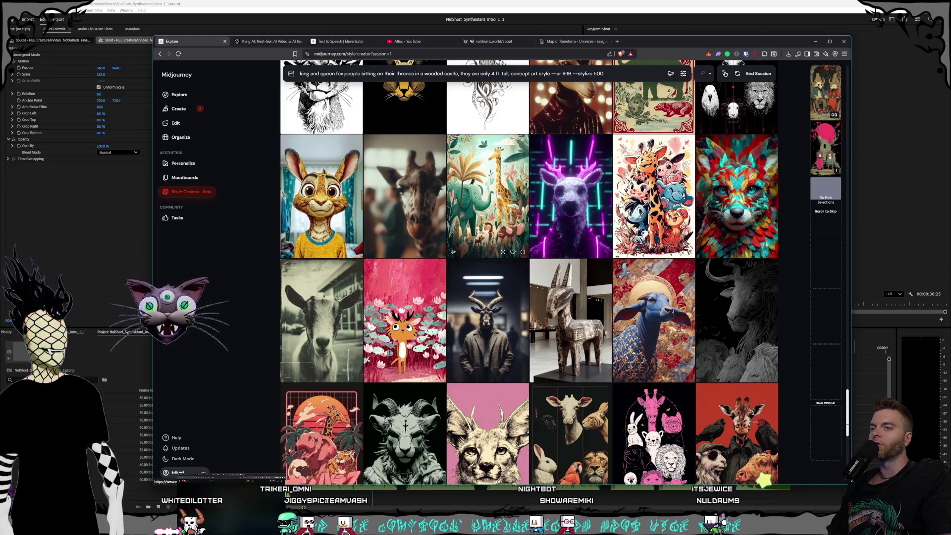
pyautogui.scroll(-2, 492, 209)
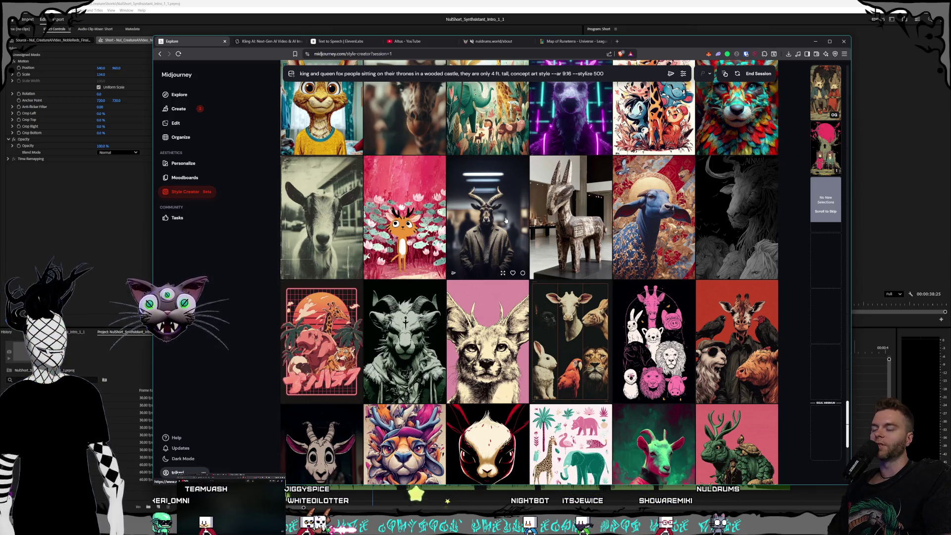
# - Scroll down the style grid to the cheetah, neon fox and dark neon animal portrait rows
pyautogui.scroll(-1, 496, 209)
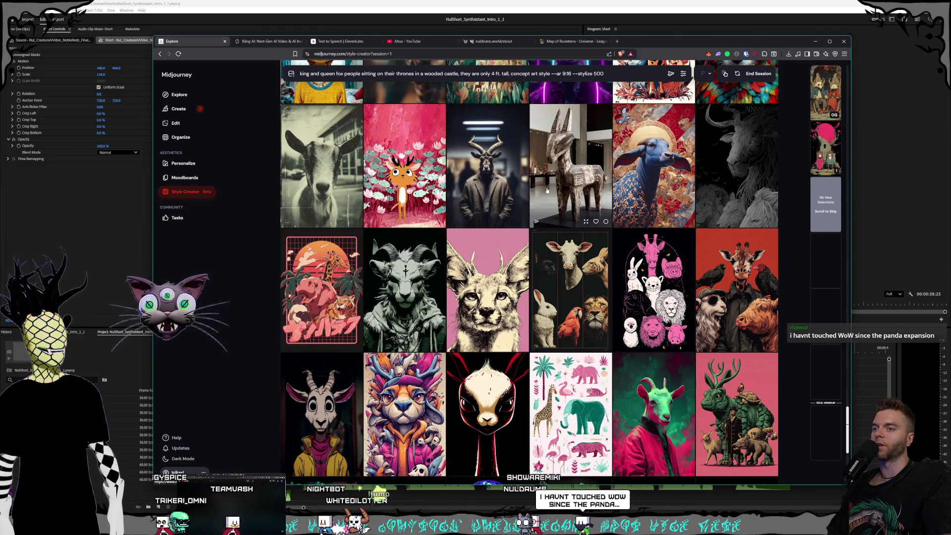
pyautogui.scroll(-2, 535, 243)
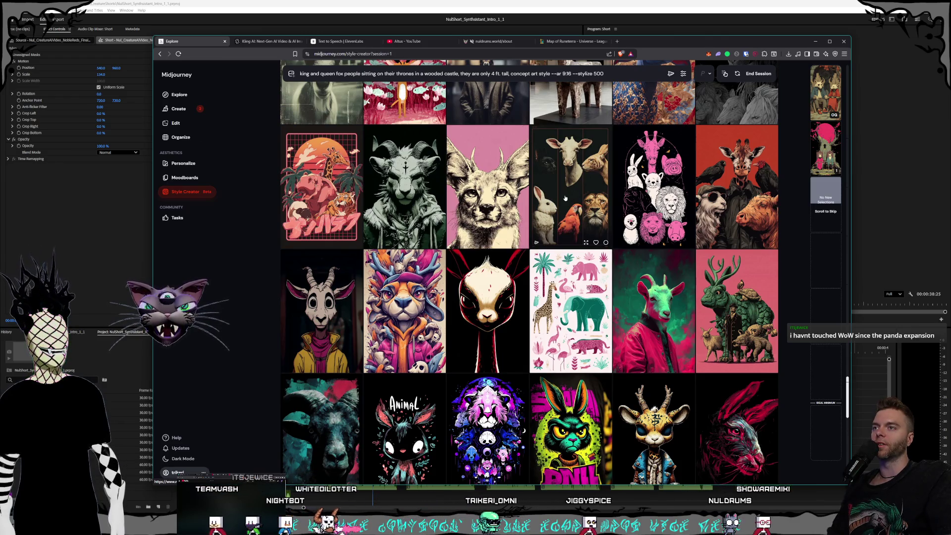
pyautogui.scroll(2, 558, 321)
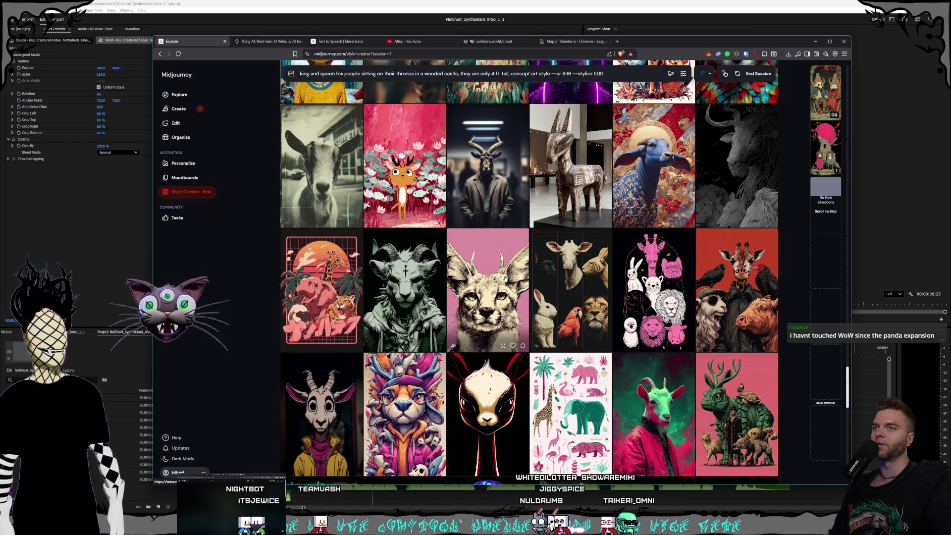
pyautogui.scroll(-2, 512, 267)
pyautogui.scroll(-5, 512, 267)
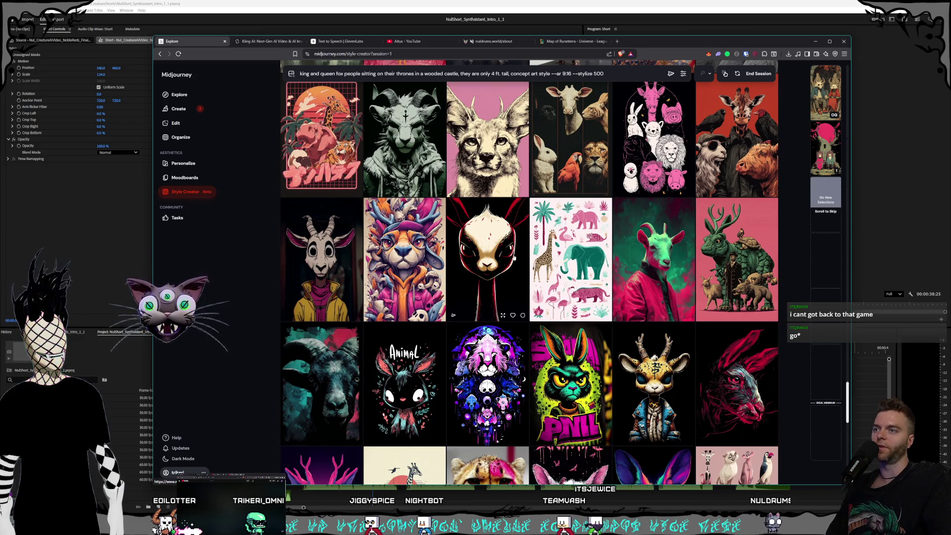
pyautogui.scroll(-1, 519, 255)
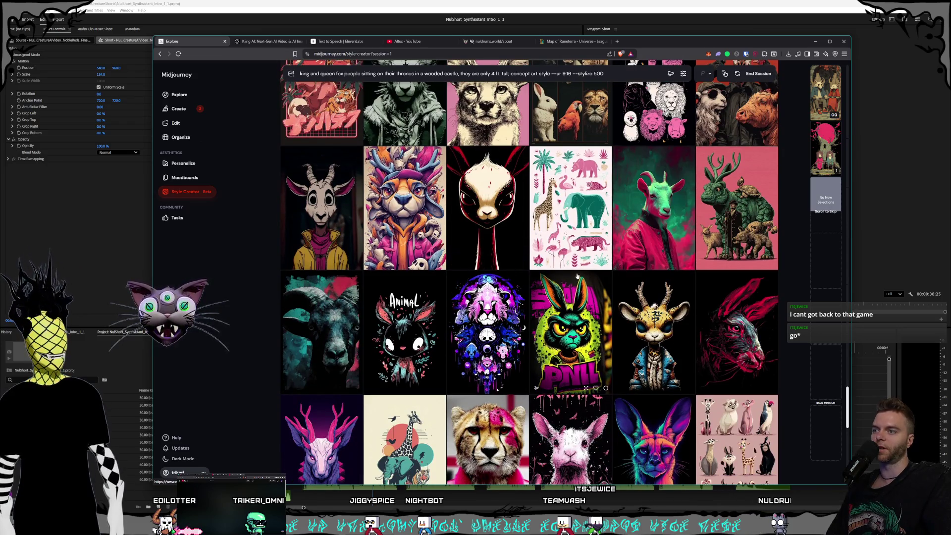
# - Scroll to the purple horned deer image and add it as the third style selection
pyautogui.scroll(-1, 531, 211)
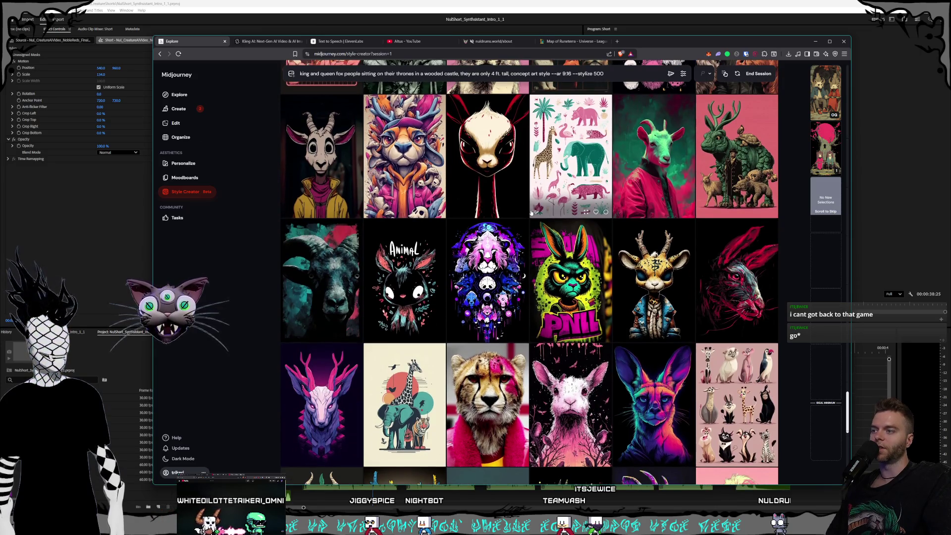
pyautogui.scroll(-1, 531, 212)
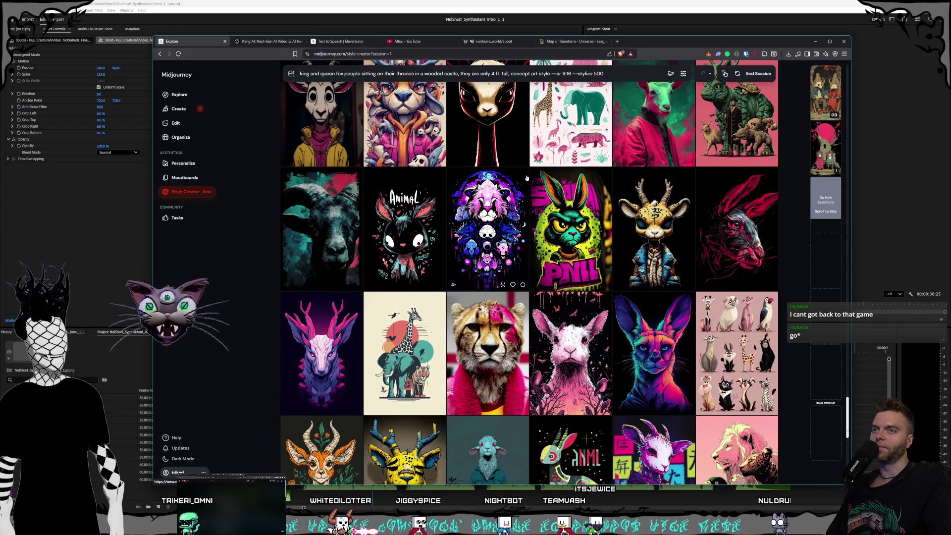
pyautogui.scroll(-3, 526, 178)
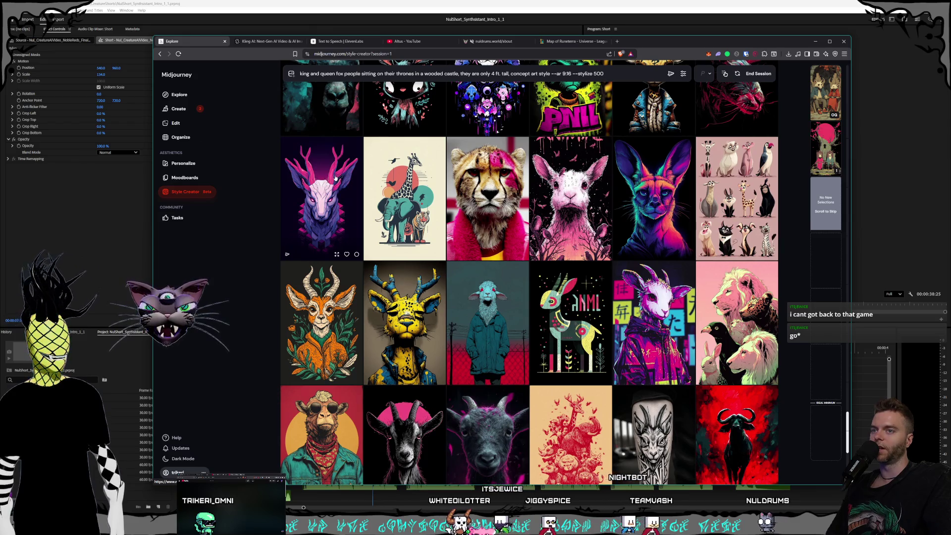
pyautogui.scroll(-1, 528, 197)
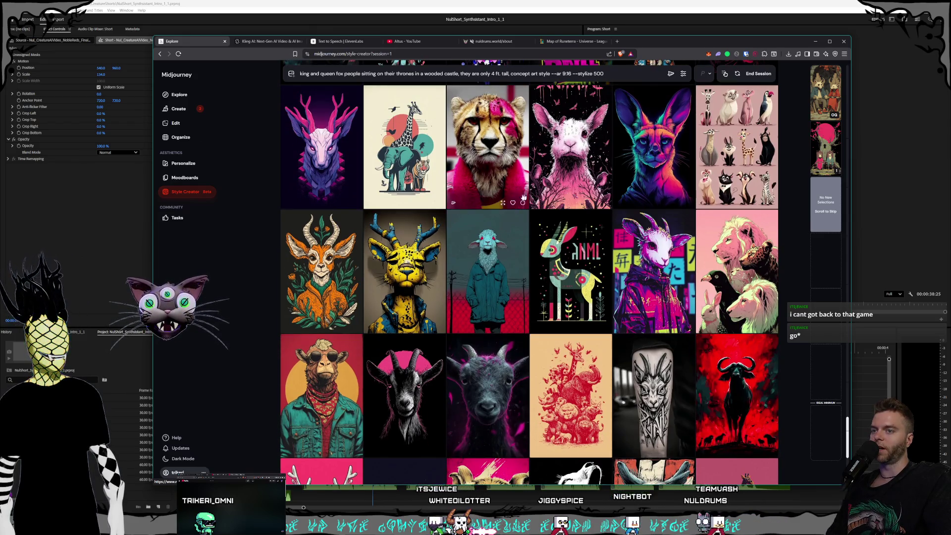
pyautogui.click(342, 191)
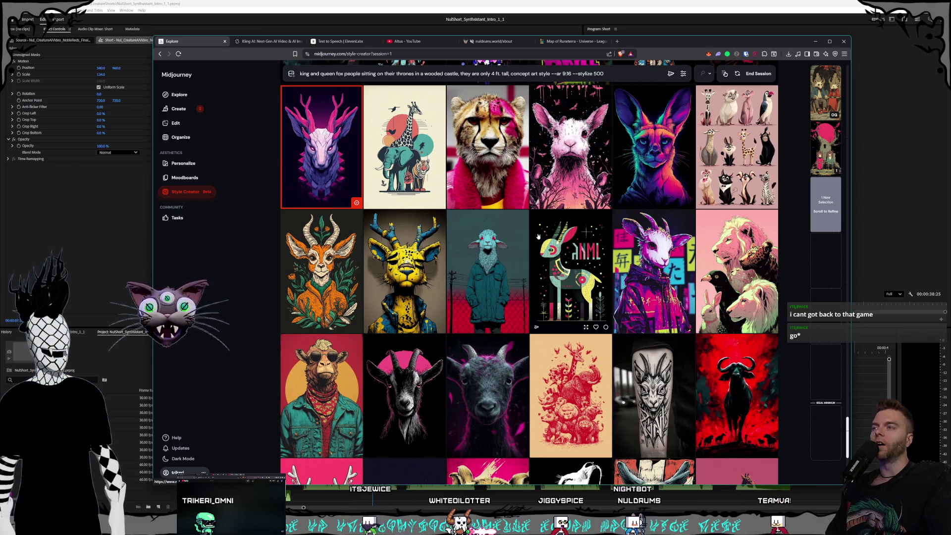
pyautogui.scroll(-3, 525, 277)
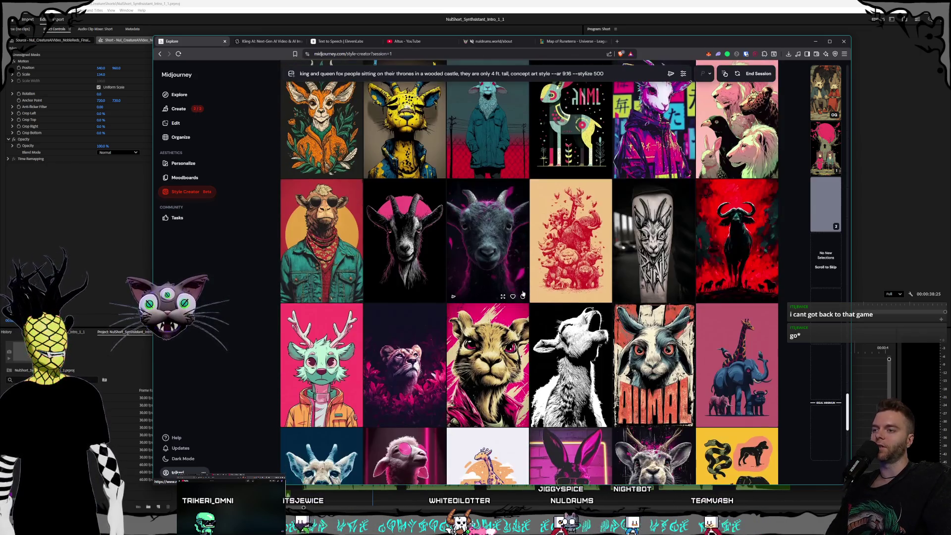
pyautogui.scroll(-1, 518, 248)
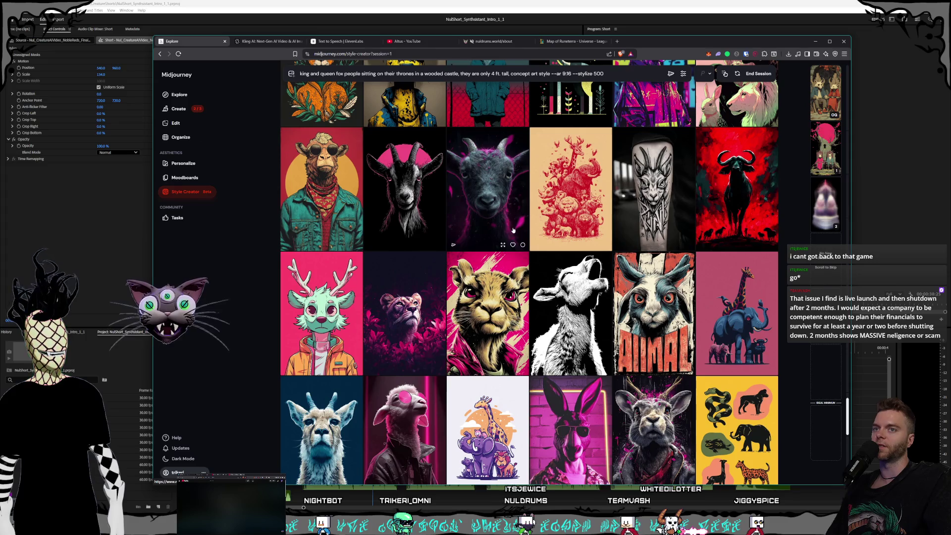
pyautogui.scroll(-1, 513, 231)
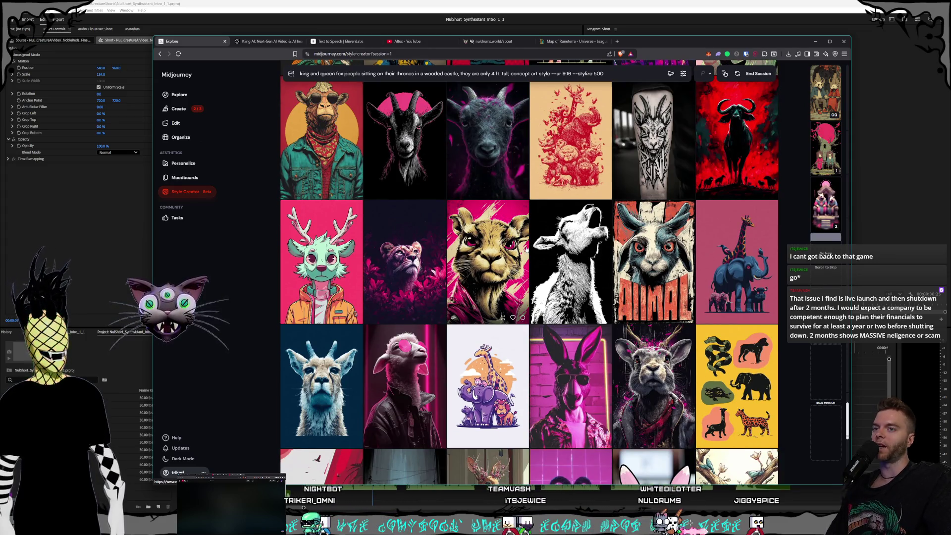
pyautogui.scroll(-3, 526, 252)
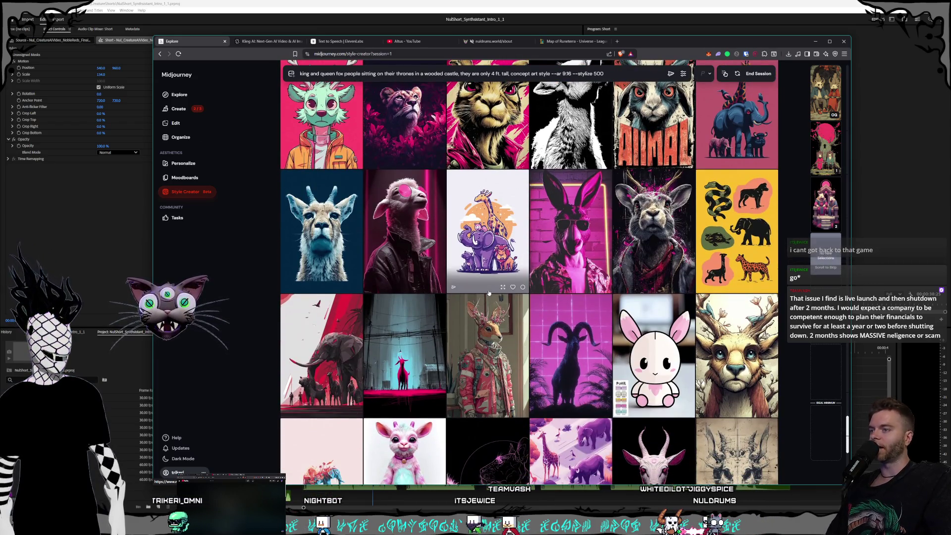
pyautogui.scroll(-1, 517, 268)
pyautogui.scroll(-1, 517, 268)
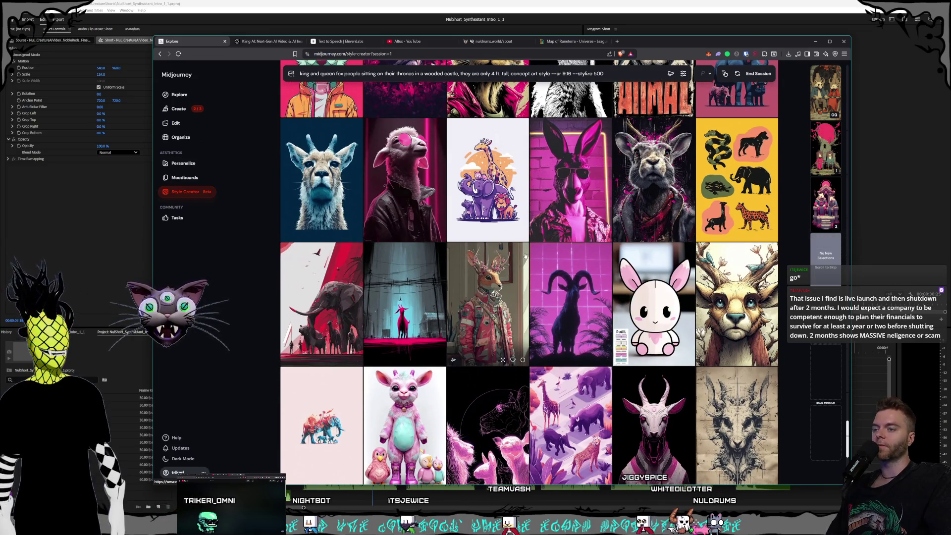
pyautogui.scroll(-2, 496, 261)
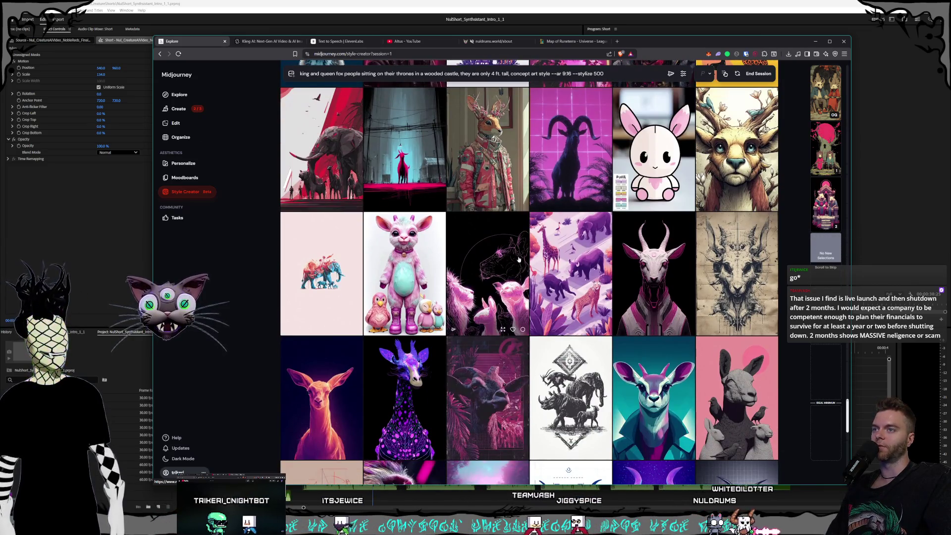
pyautogui.scroll(-1, 536, 258)
pyautogui.scroll(-2, 536, 258)
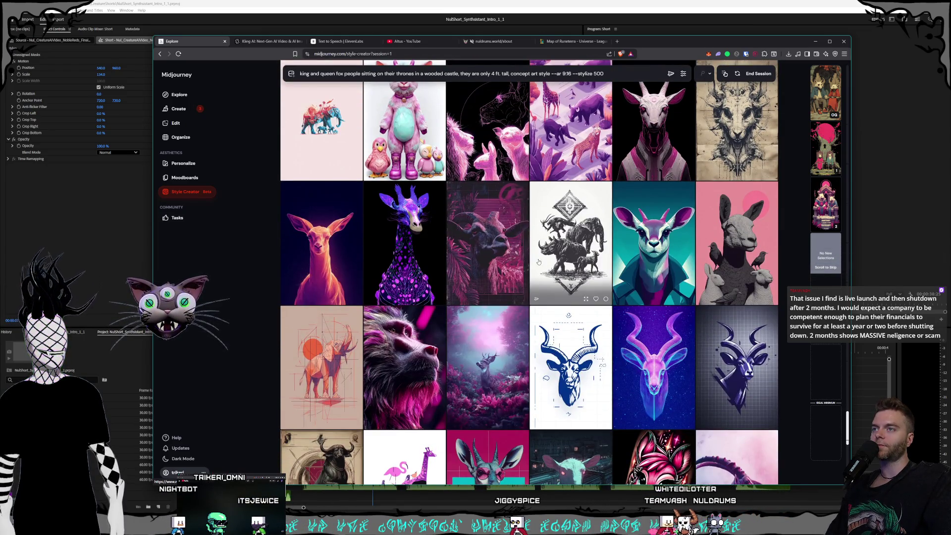
pyautogui.scroll(-1, 496, 210)
pyautogui.scroll(-1, 502, 208)
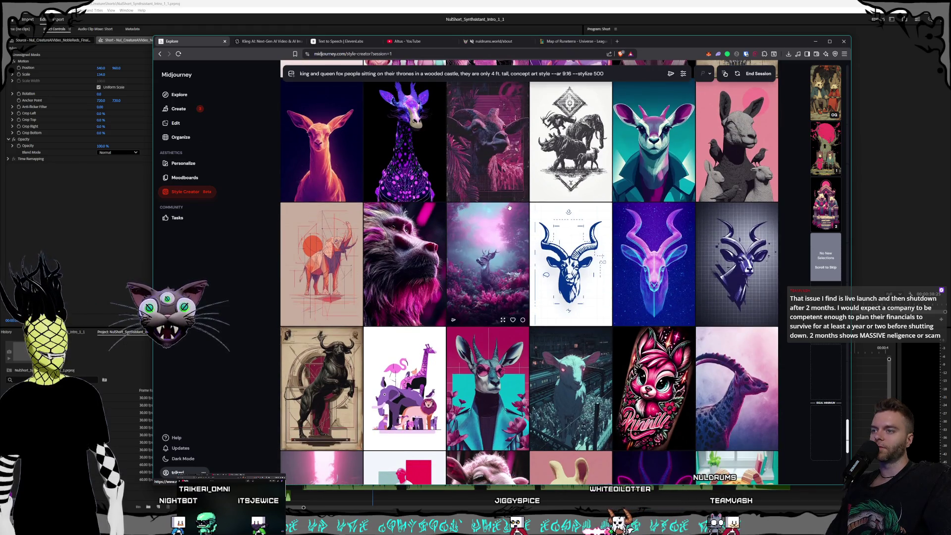
pyautogui.scroll(-1, 509, 207)
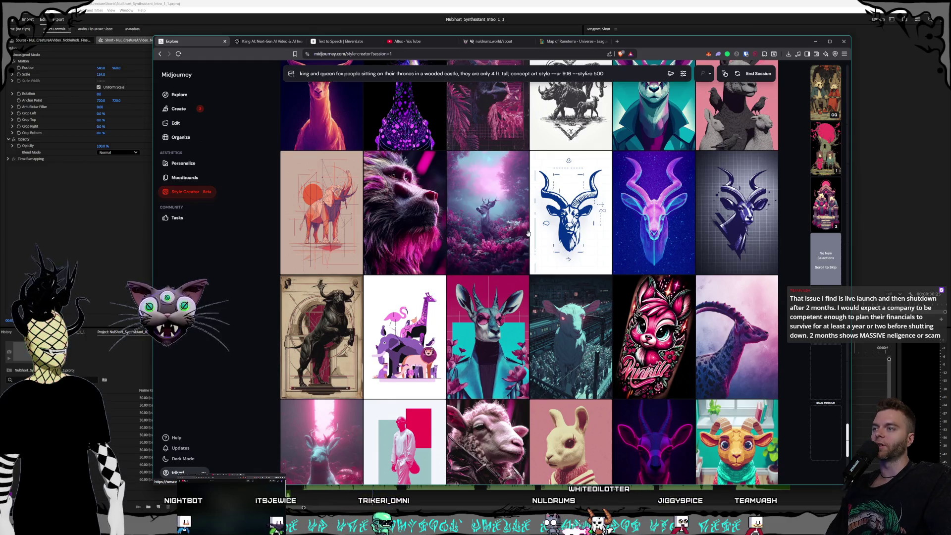
pyautogui.scroll(-1, 537, 246)
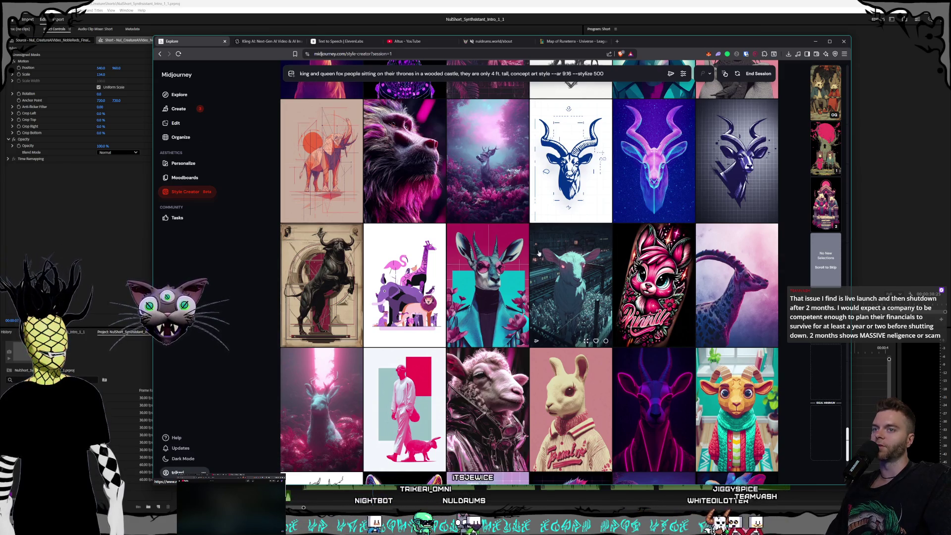
pyautogui.scroll(-4, 546, 246)
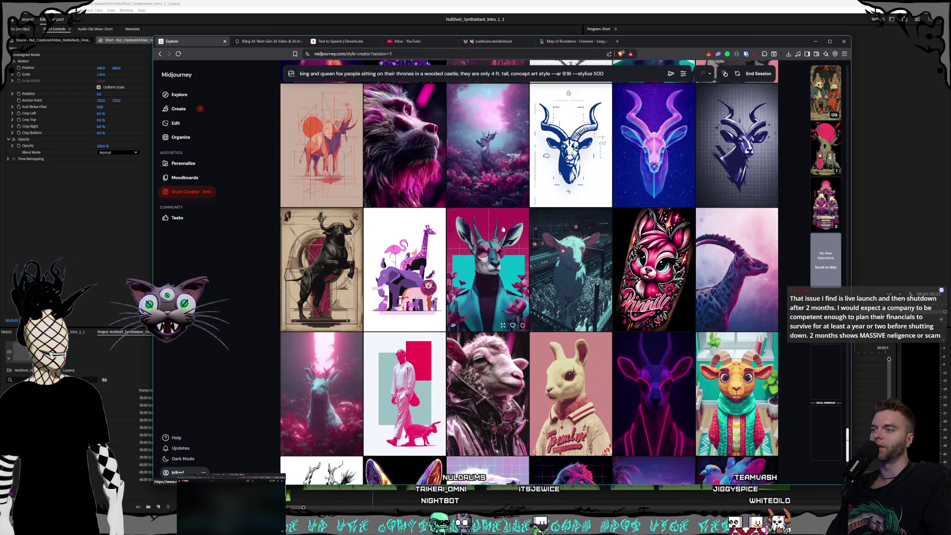
pyautogui.scroll(-1, 522, 229)
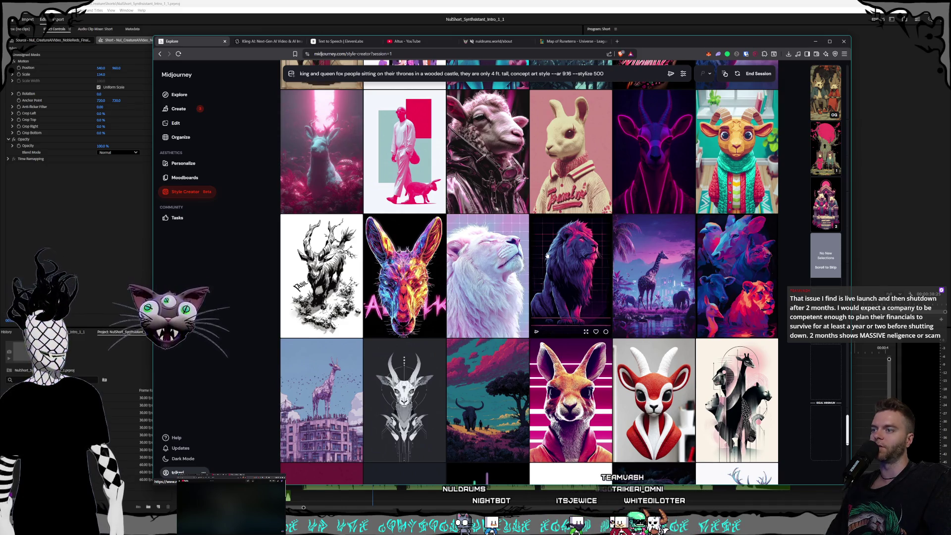
pyautogui.scroll(-1, 510, 241)
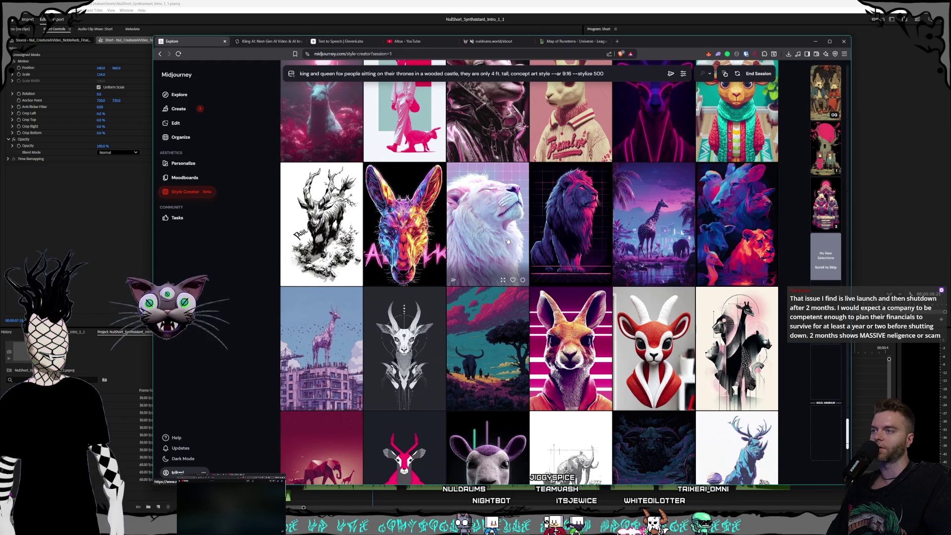
pyautogui.scroll(-1, 508, 241)
pyautogui.scroll(-6, 520, 278)
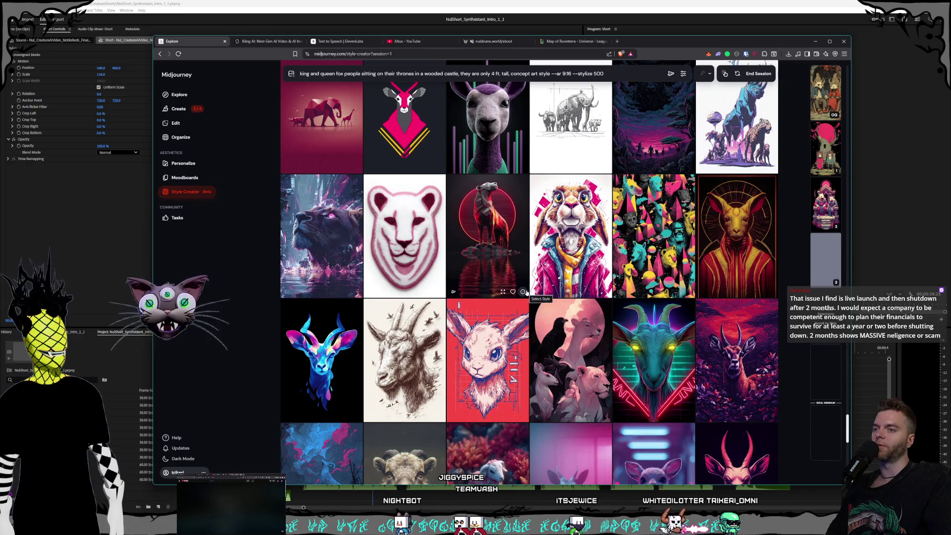
pyautogui.scroll(-1, 526, 292)
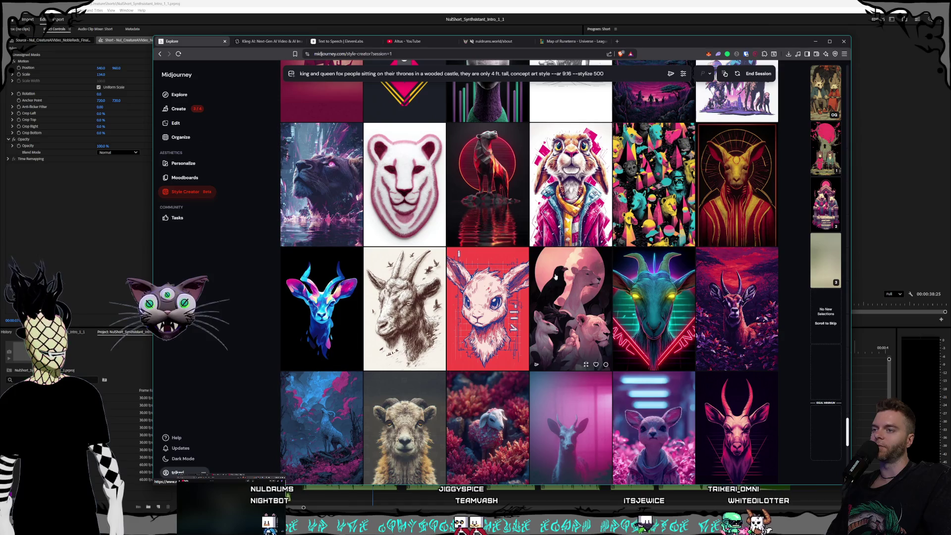
pyautogui.scroll(-1, 567, 296)
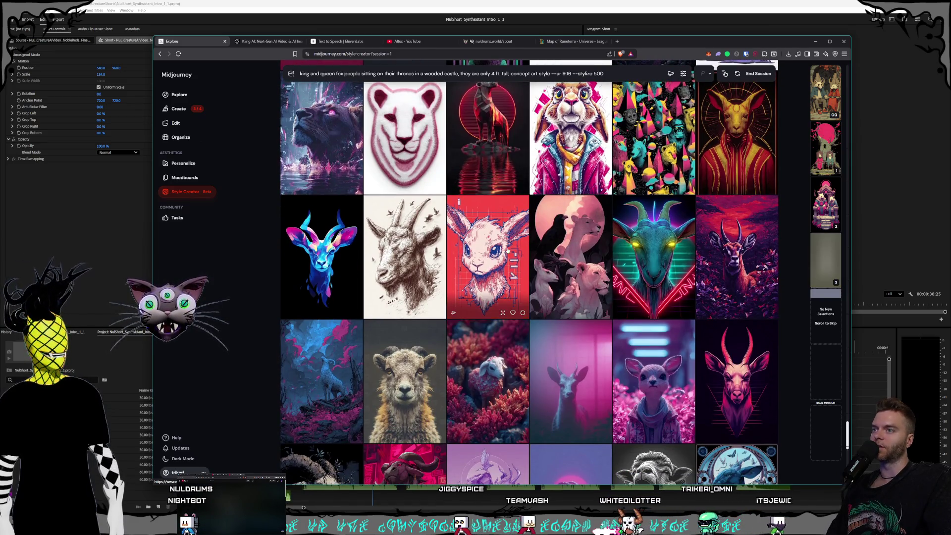
pyautogui.scroll(-1, 523, 214)
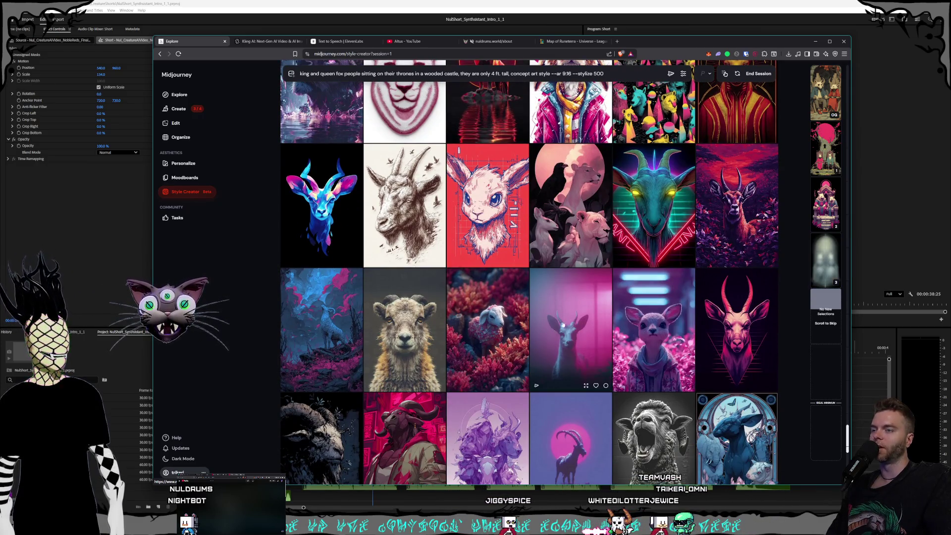
pyautogui.scroll(-5, 555, 302)
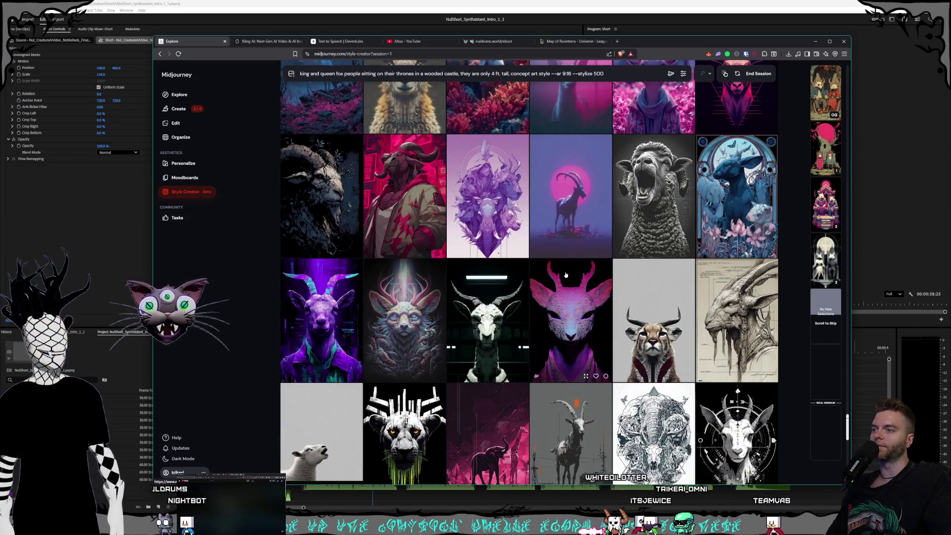
pyautogui.scroll(-1, 566, 275)
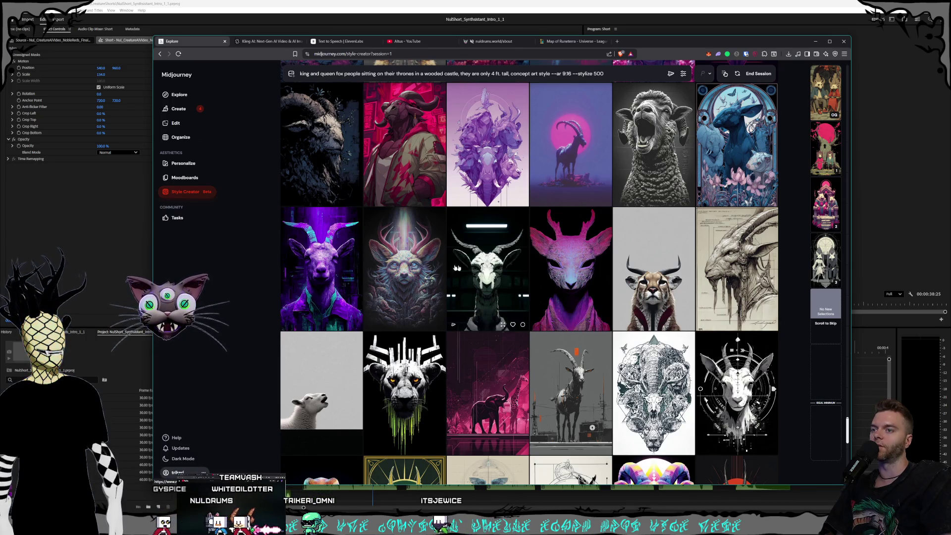
pyautogui.scroll(-3, 537, 251)
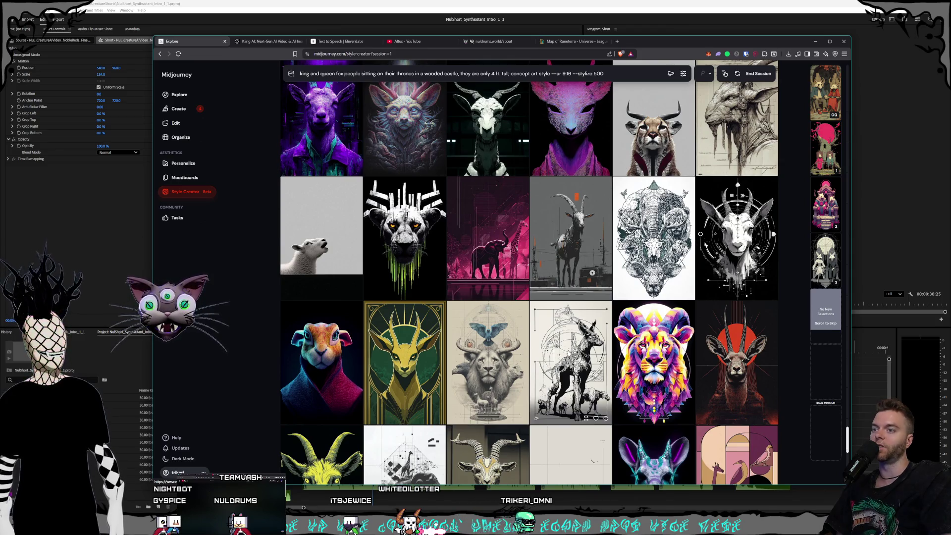
pyautogui.scroll(-2, 538, 239)
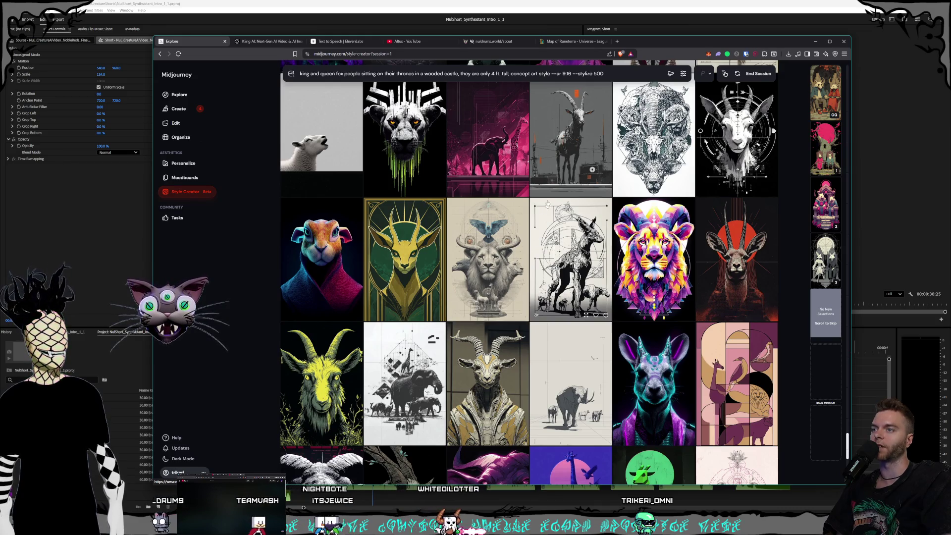
pyautogui.scroll(-2, 545, 207)
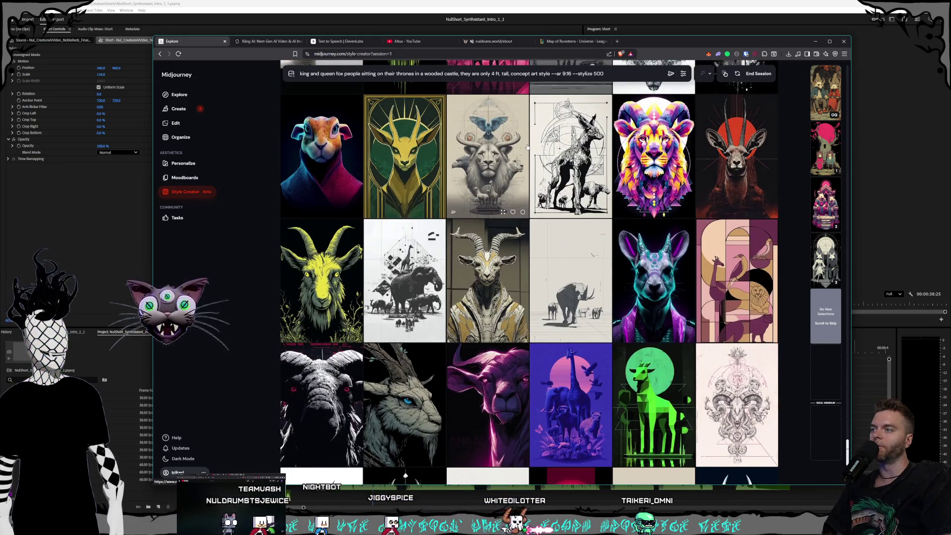